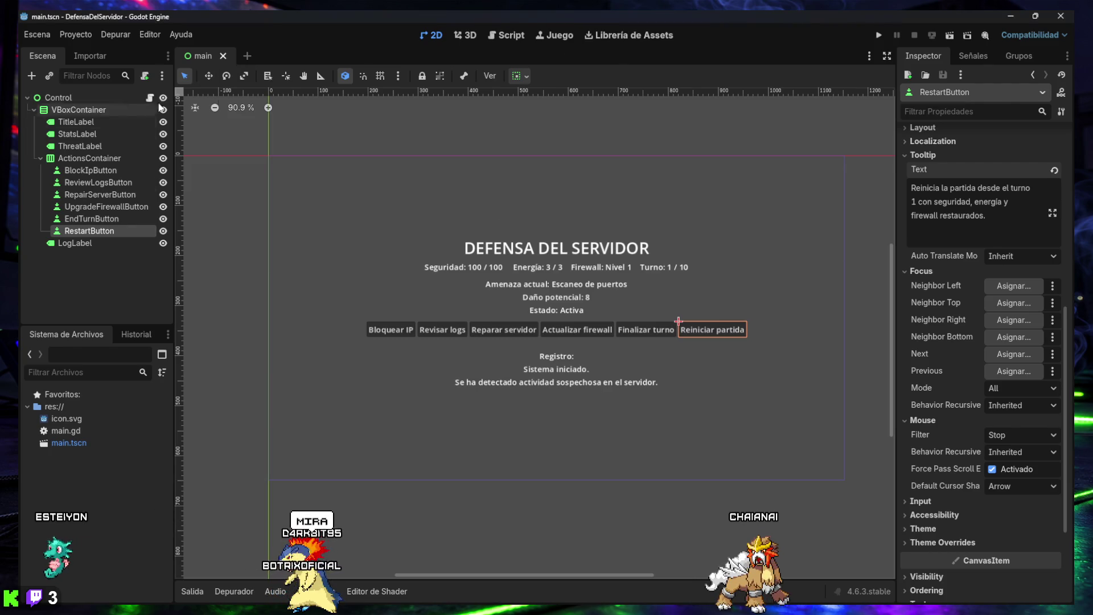
- Run the DefensaDelServidor game and check the Bloquear IP button's tooltip
{"action": "left_click", "coordinate": [877, 34]}
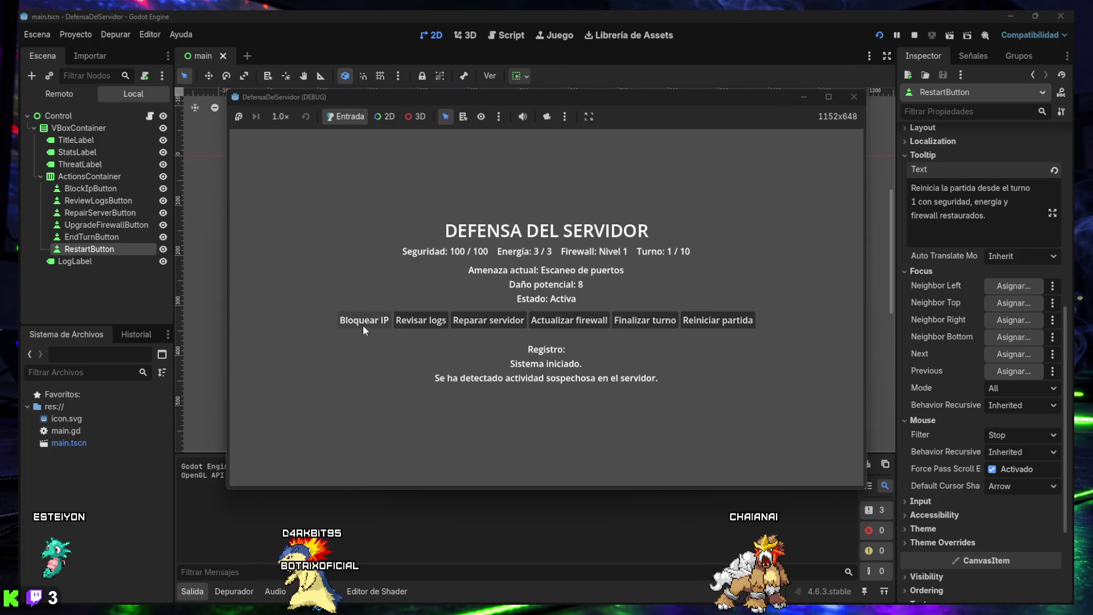
{"action": "mouse_move", "coordinate": [363, 326]}
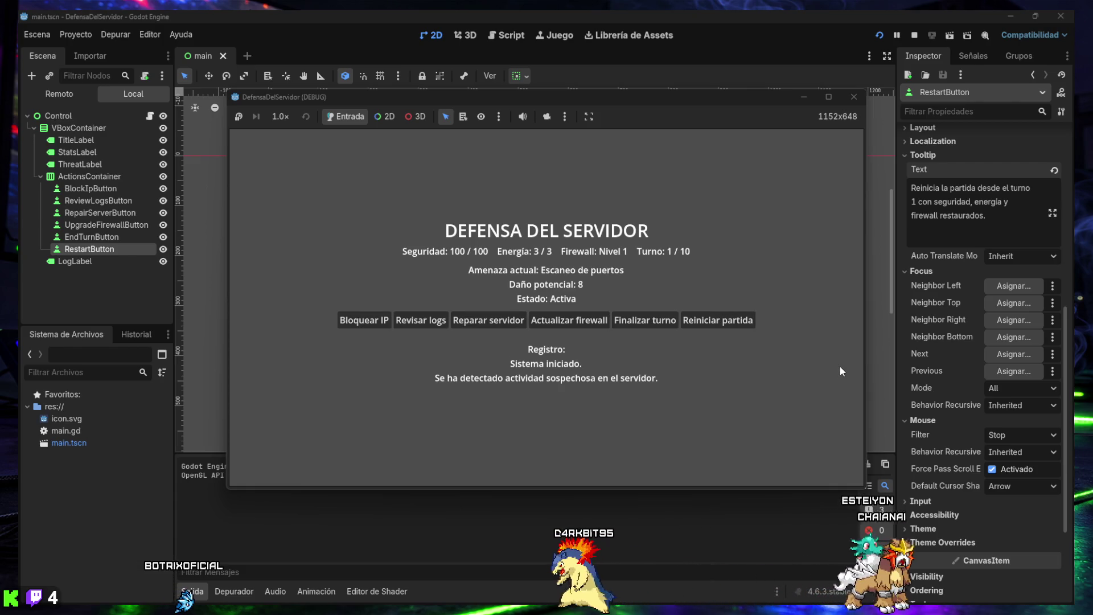
- Back in the editor, fold RestartButton's Mouse, Focus, Layout and Tooltip Inspector groups
{"action": "left_click", "coordinate": [917, 419]}
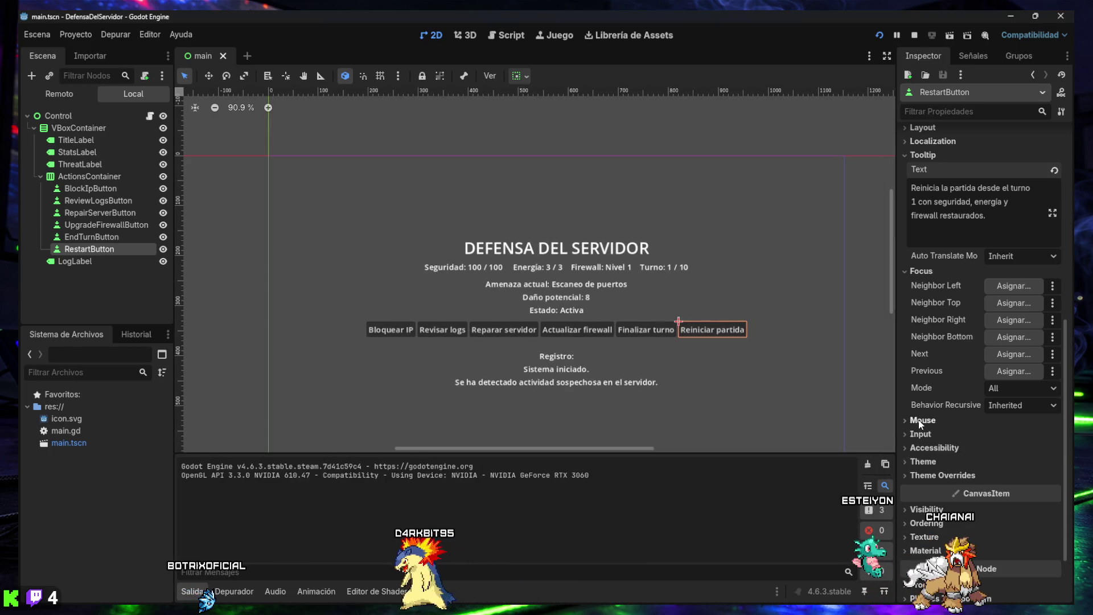
{"action": "left_click", "coordinate": [926, 272]}
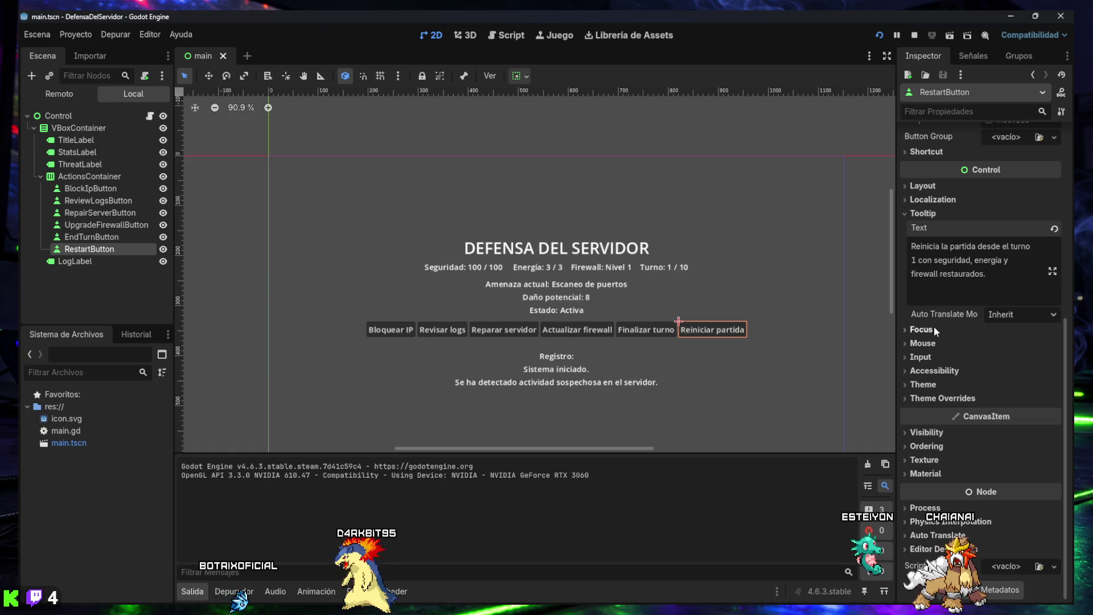
{"action": "scroll", "coordinate": [935, 330], "scroll_direction": "up", "scroll_amount": 3}
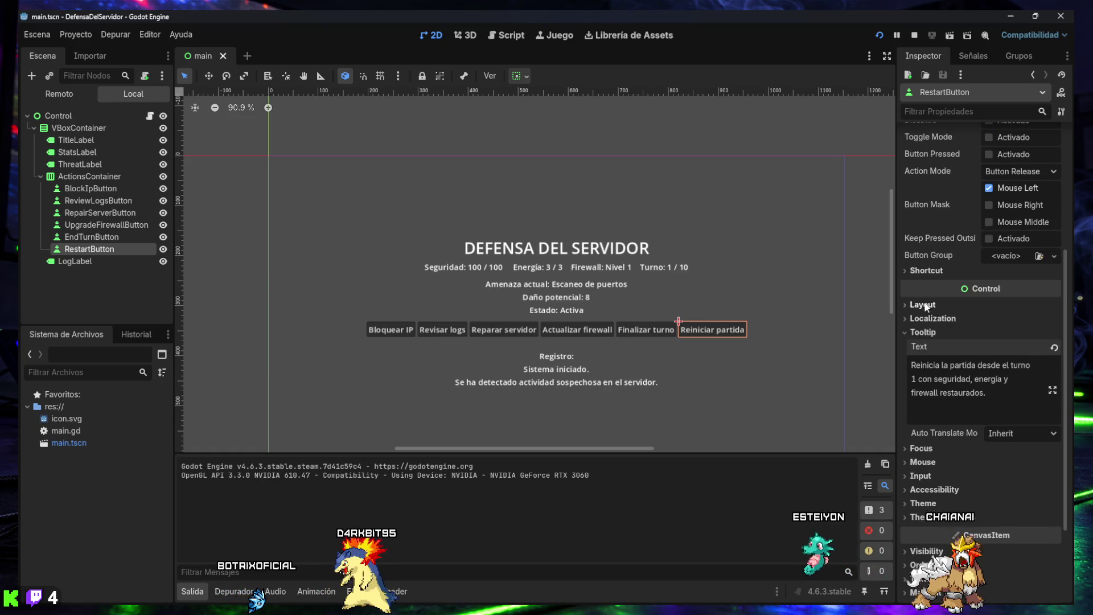
{"action": "left_click", "coordinate": [924, 305]}
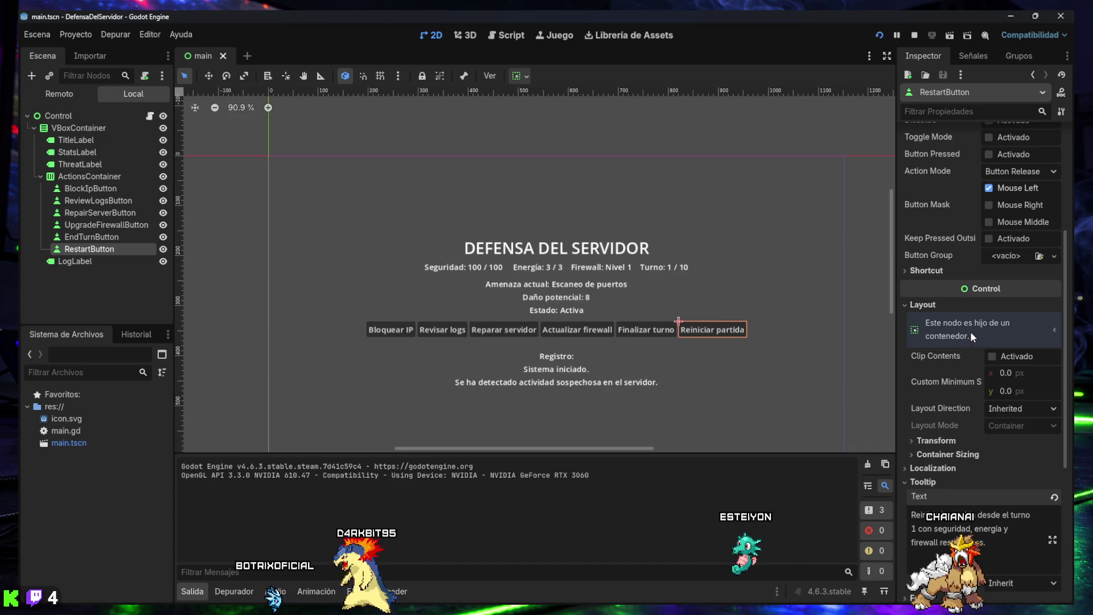
{"action": "left_click", "coordinate": [923, 305]}
{"action": "left_click", "coordinate": [930, 333]}
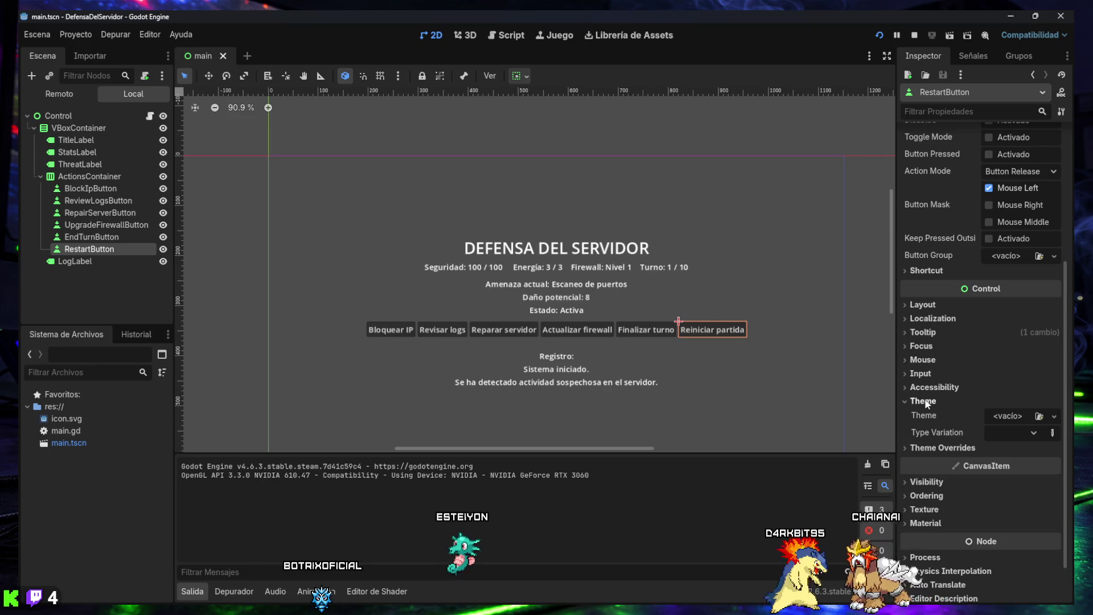
- Expand, then collapse again, the Visibility, Texture and Material property groups
{"action": "left_click", "coordinate": [926, 449]}
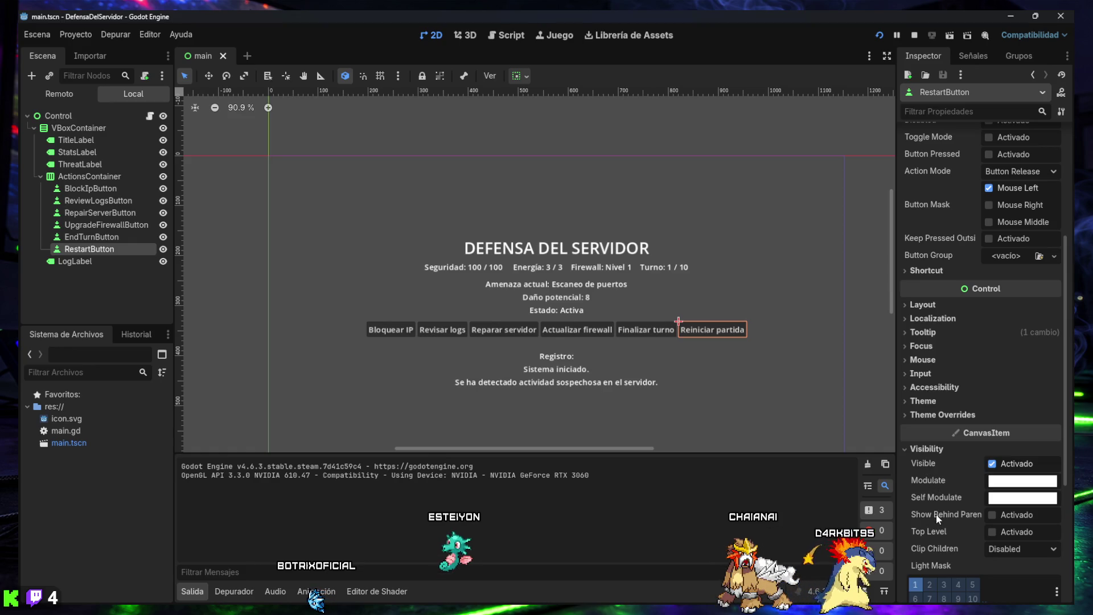
{"action": "scroll", "coordinate": [935, 519], "scroll_direction": "down", "scroll_amount": 2}
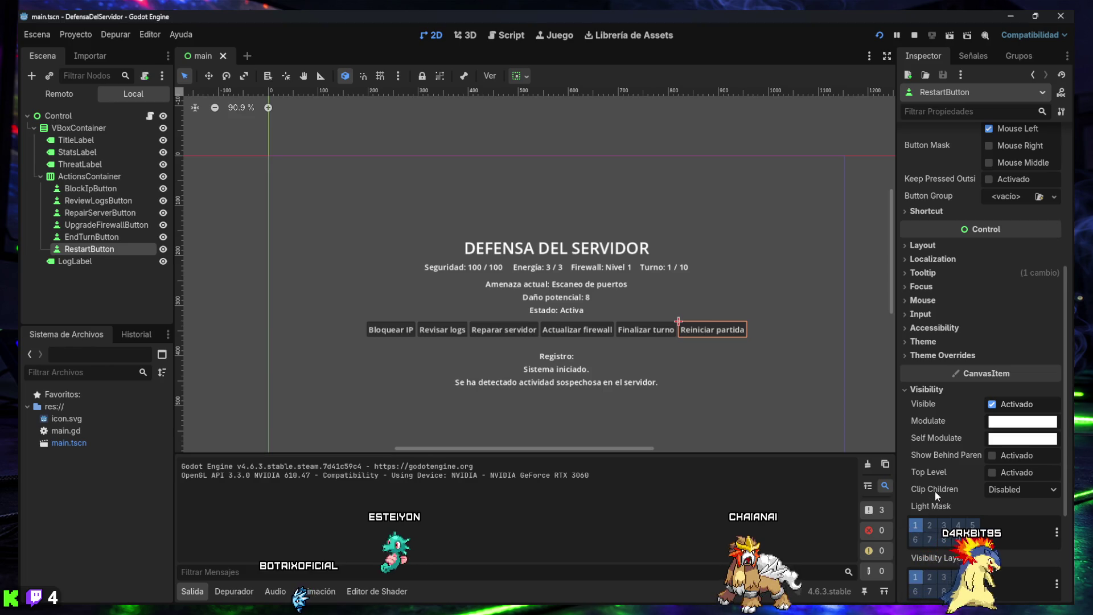
{"action": "scroll", "coordinate": [959, 480], "scroll_direction": "down", "scroll_amount": 5}
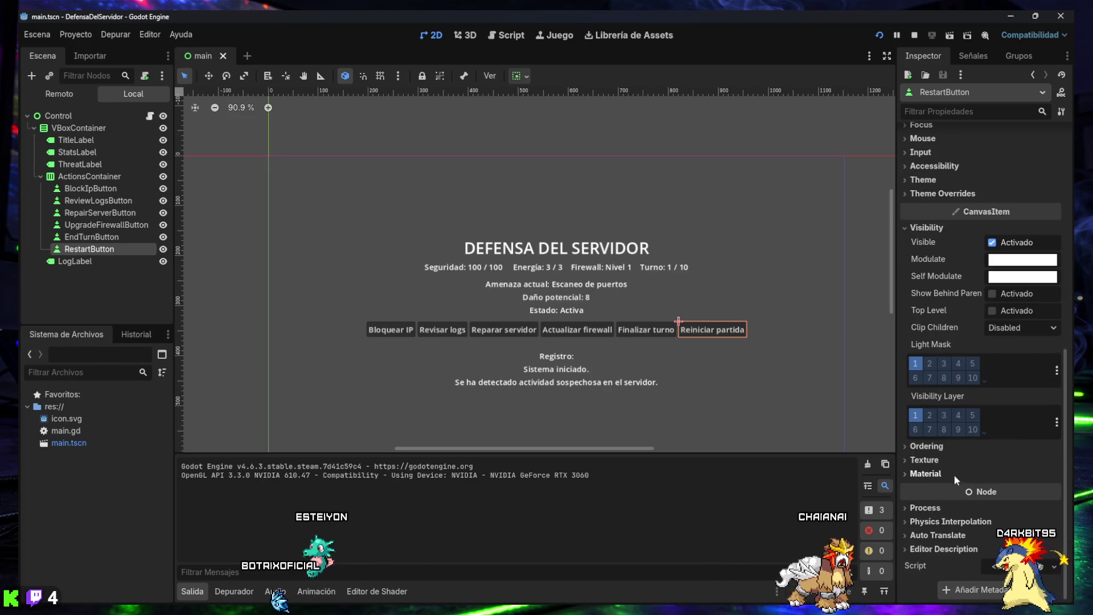
{"action": "left_click", "coordinate": [930, 461]}
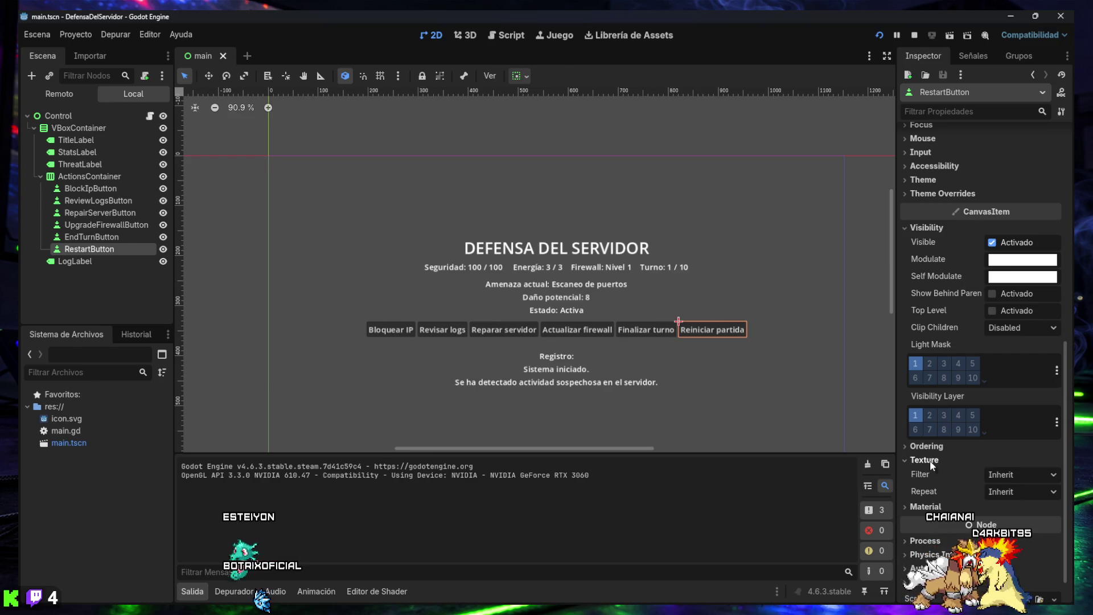
{"action": "left_click", "coordinate": [924, 506]}
{"action": "scroll", "coordinate": [923, 501], "scroll_direction": "down", "scroll_amount": 2}
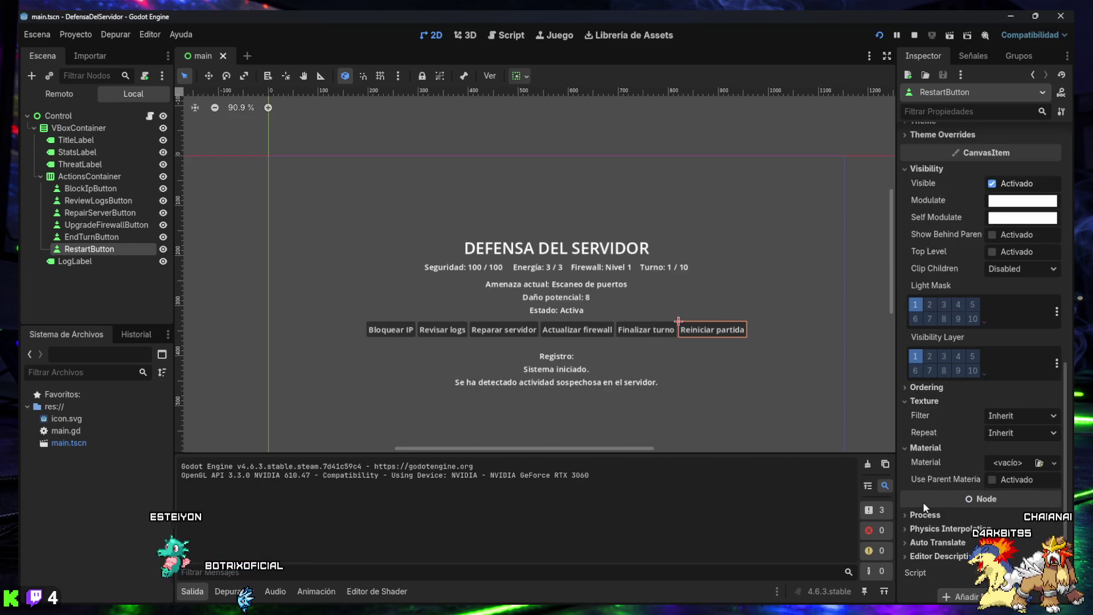
{"action": "left_click", "coordinate": [924, 441]}
{"action": "left_click", "coordinate": [921, 424]}
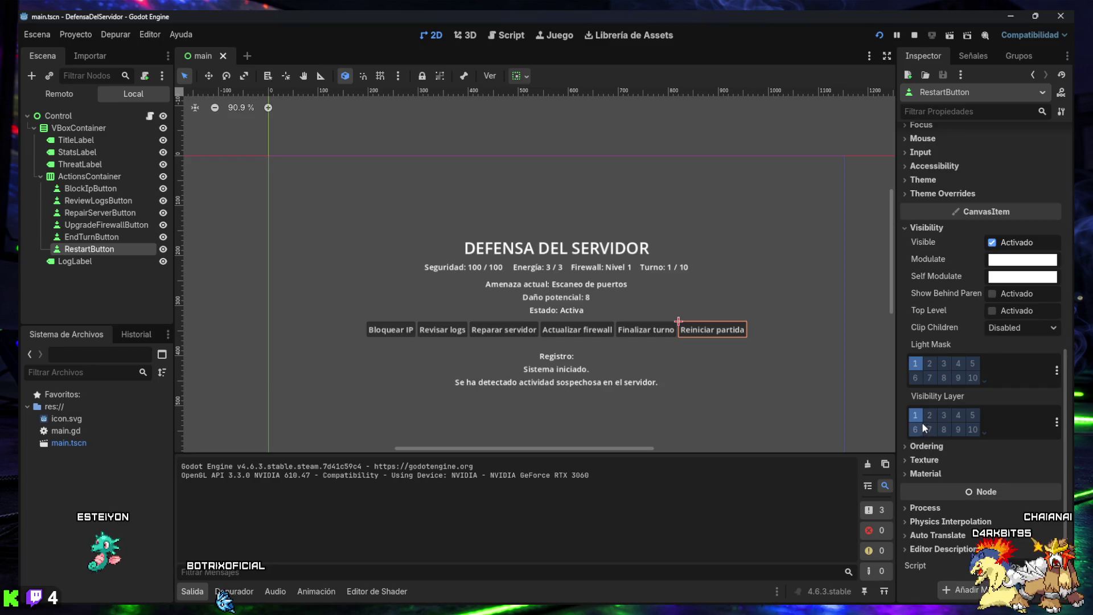
{"action": "left_click", "coordinate": [933, 229]}
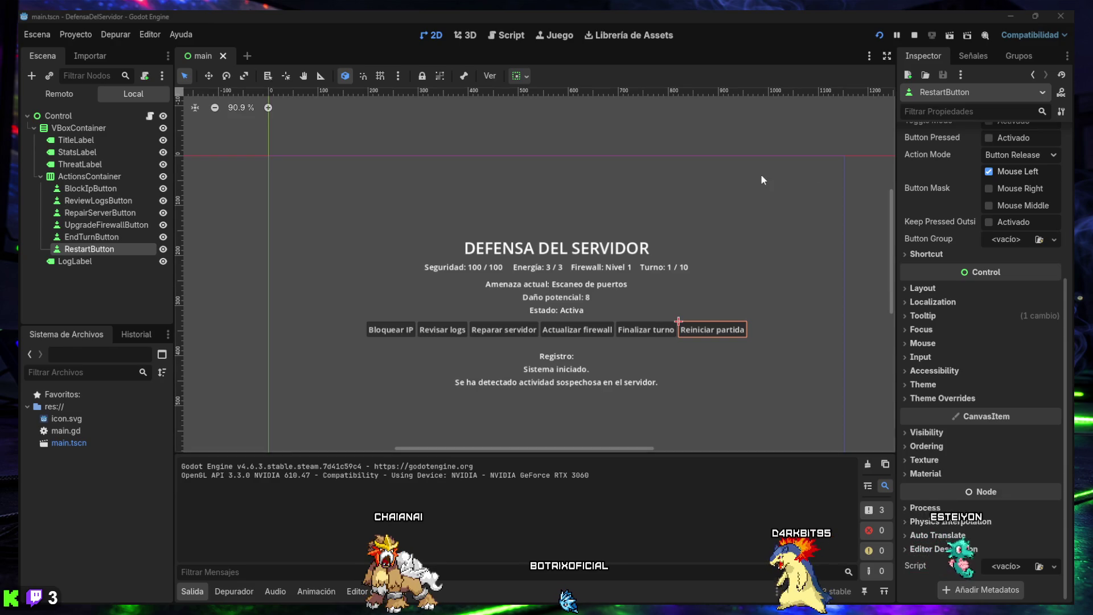
- Close the running game window and hide the bottom Output panel with Ctrl+J
{"action": "mouse_move", "coordinate": [649, 603]}
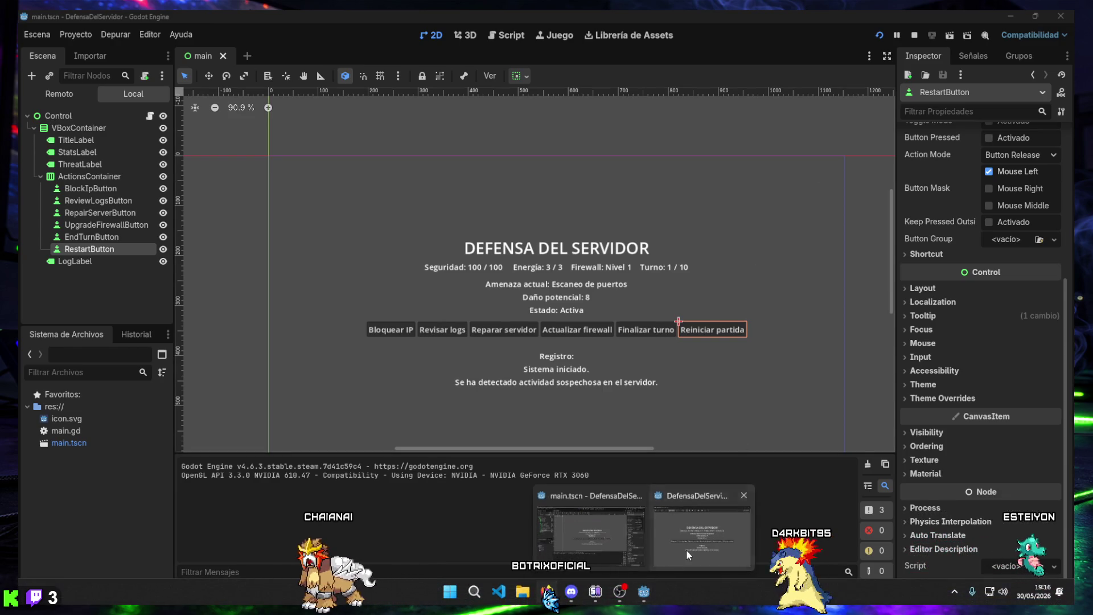
{"action": "left_click", "coordinate": [685, 549]}
{"action": "left_click", "coordinate": [854, 97]}
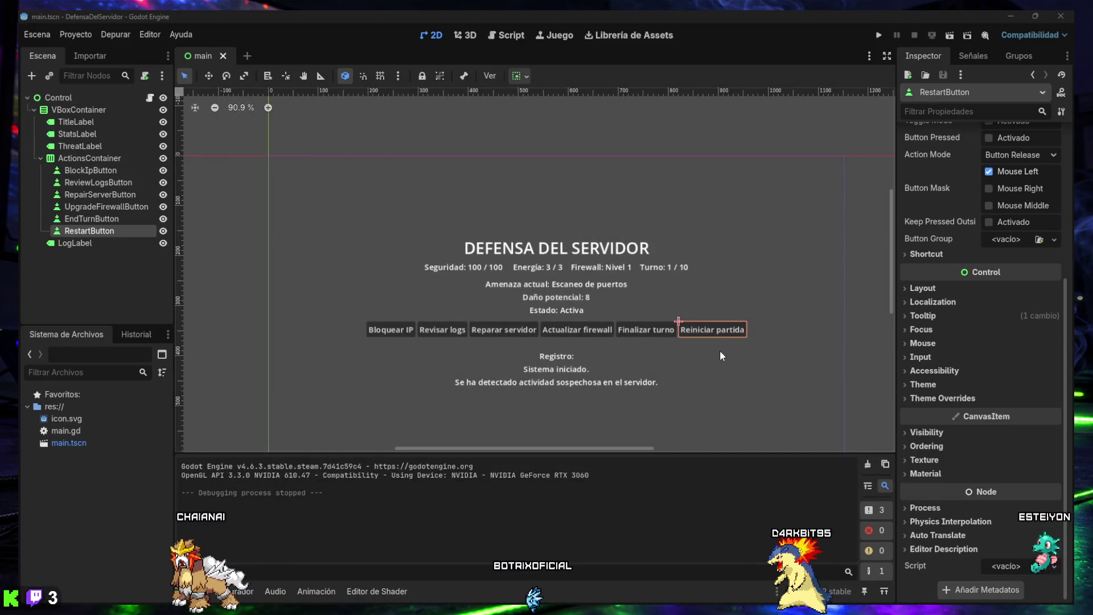
{"action": "key", "text": "ctrl+j"}
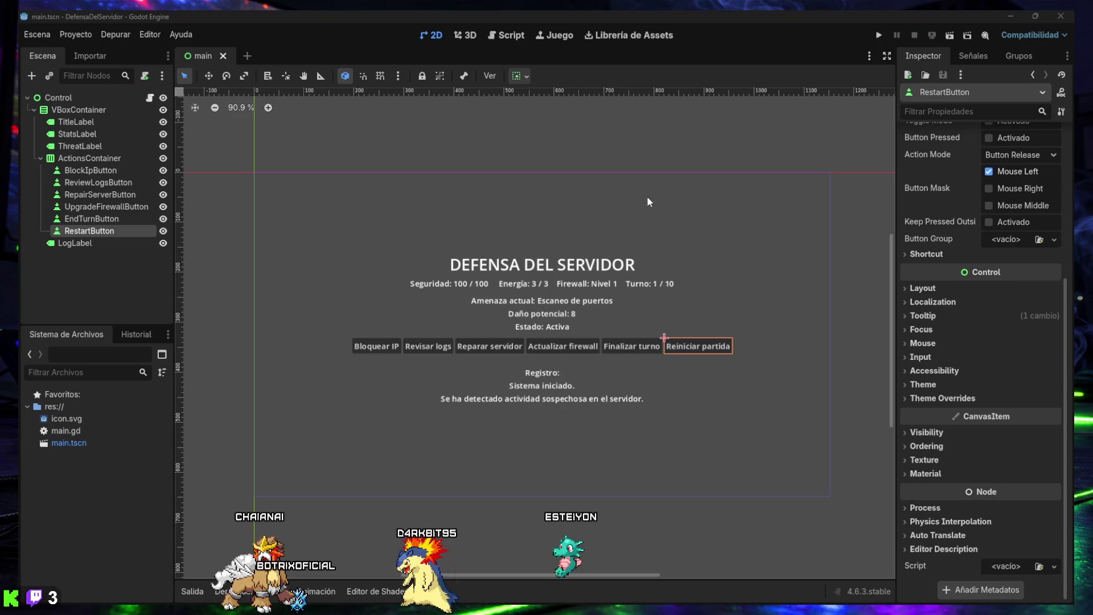
- Add a Label child node to VBoxContainer and start renaming it HelpLabel
{"action": "left_click", "coordinate": [74, 111]}
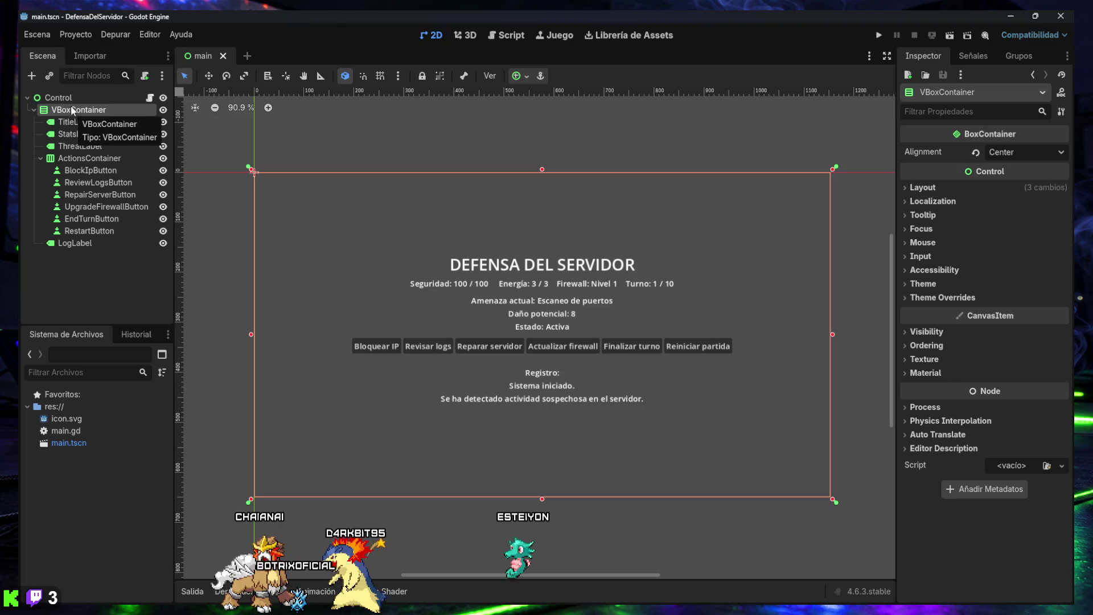
{"action": "left_click", "coordinate": [32, 75]}
{"action": "type", "text": "butt"}
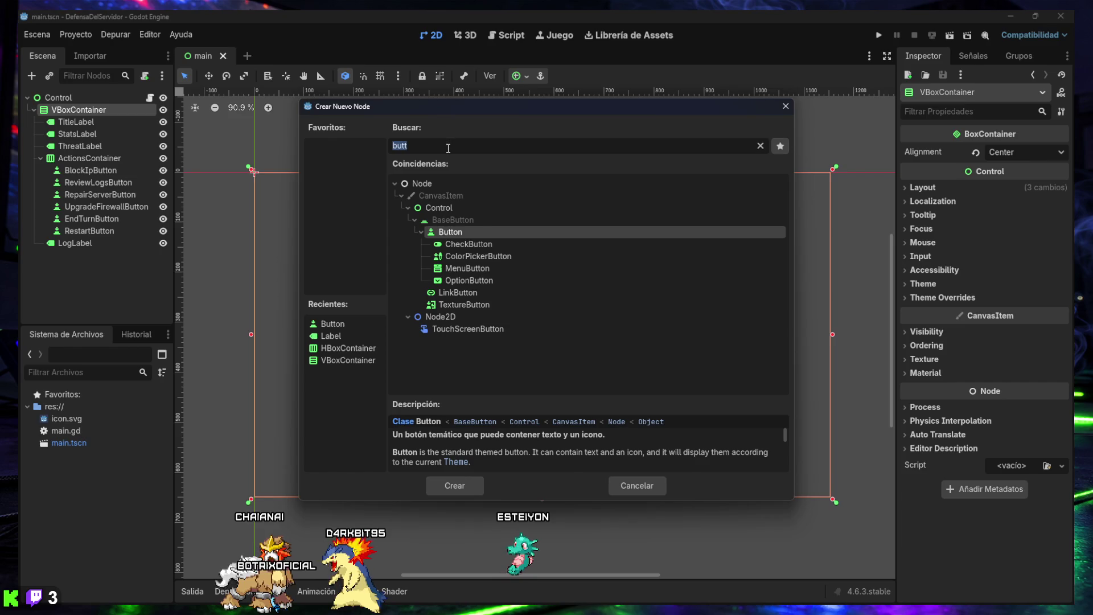
{"action": "type", "text": "labe"}
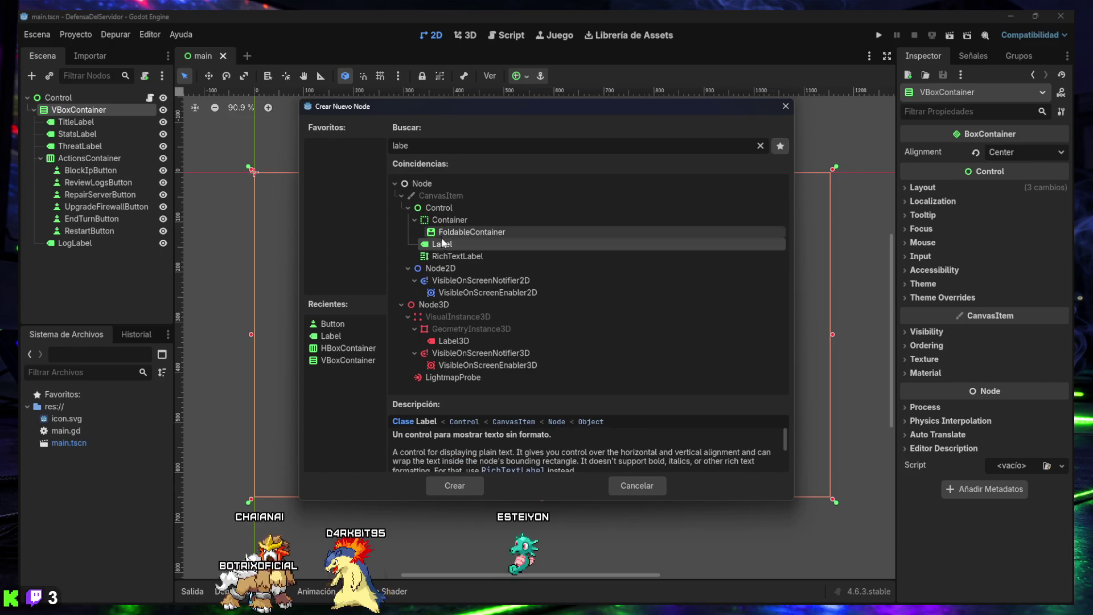
{"action": "double_click", "coordinate": [442, 243]}
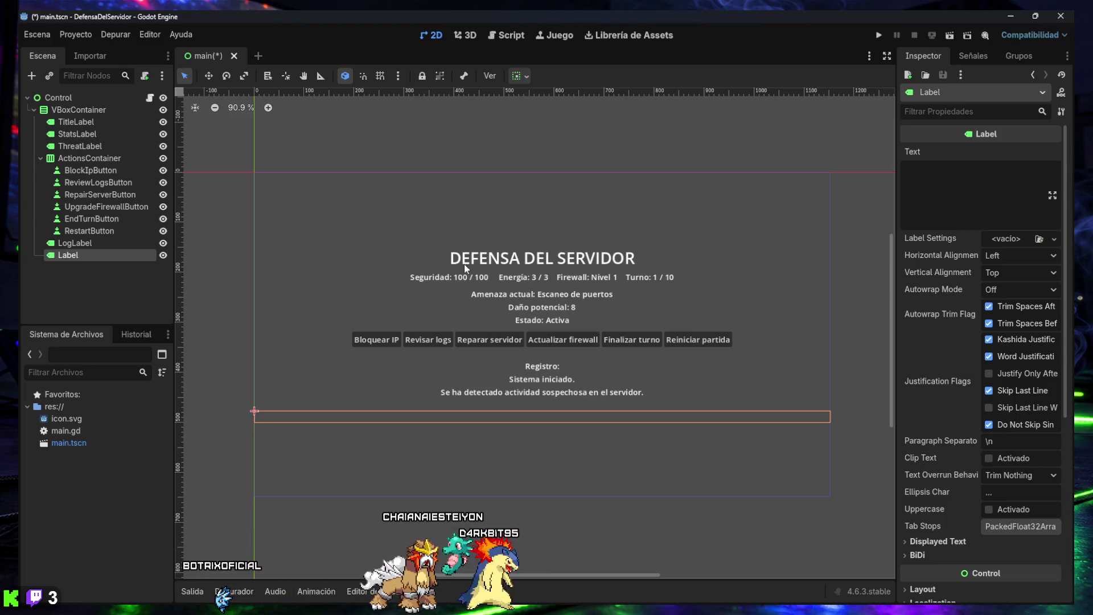
{"action": "double_click", "coordinate": [70, 255]}
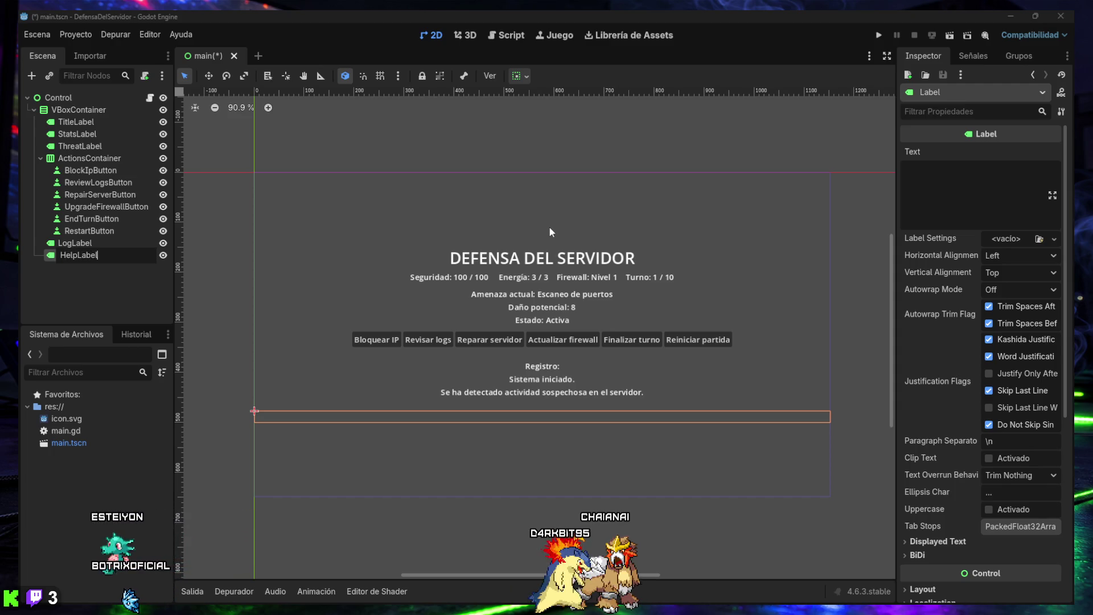
- Confirm the HelpLabel name, move it above LogLabel, and select it in the Inspector
{"action": "key", "text": "Return"}
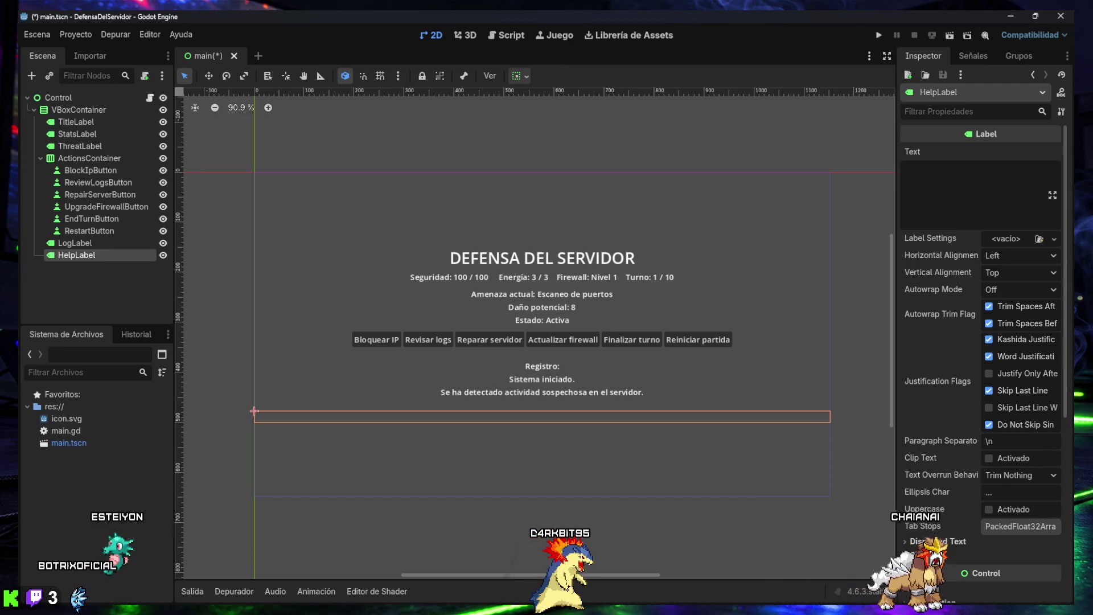
{"action": "left_click_drag", "start_coordinate": [114, 255], "coordinate": [69, 242]}
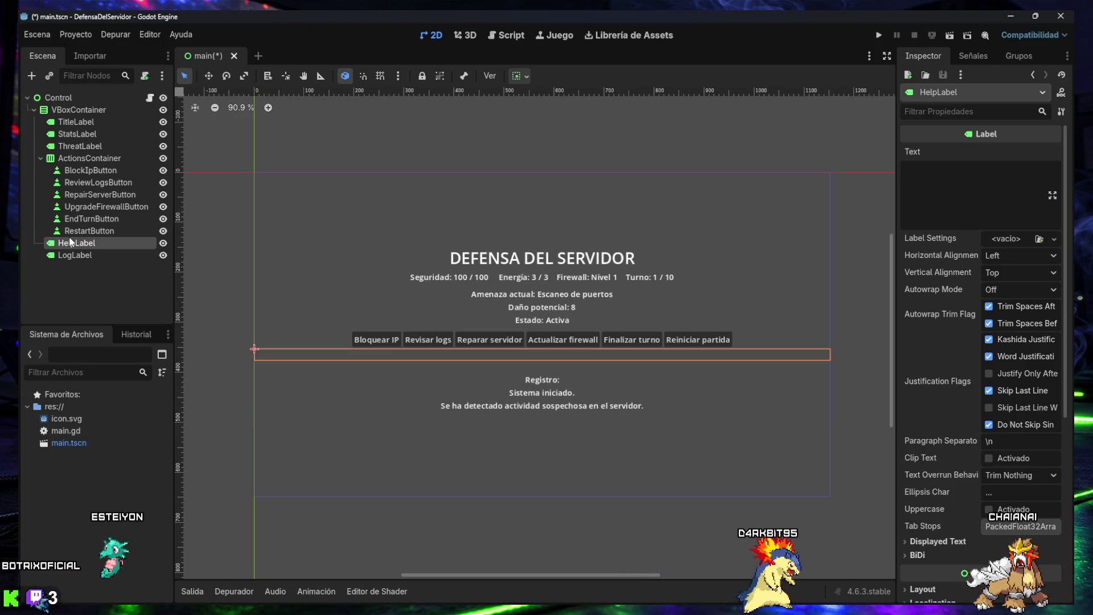
{"action": "left_click", "coordinate": [73, 256]}
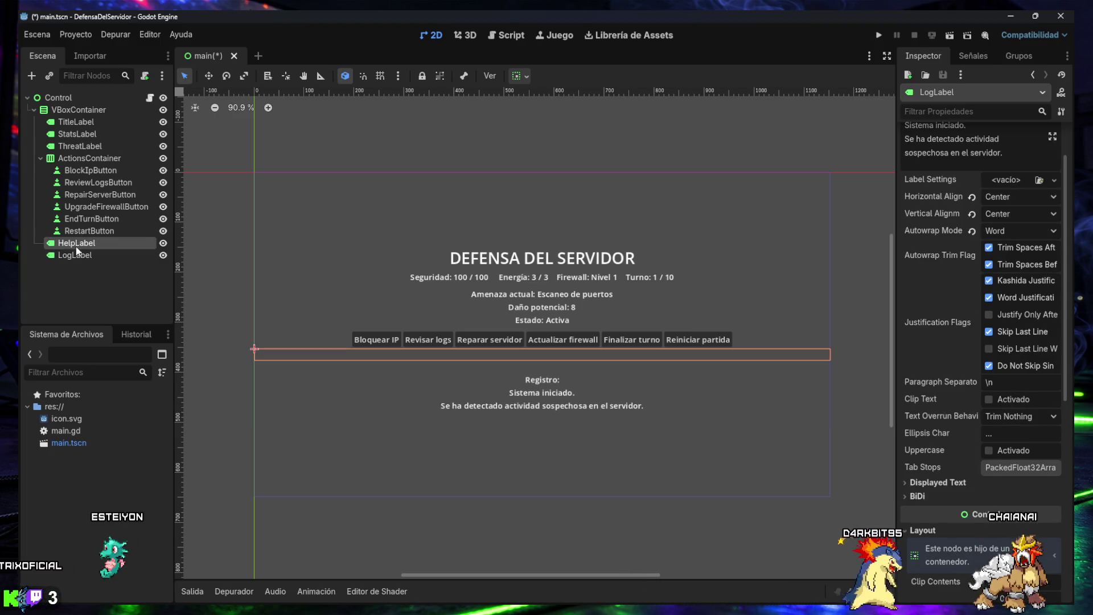
{"action": "left_click", "coordinate": [76, 245]}
{"action": "left_click", "coordinate": [78, 293]}
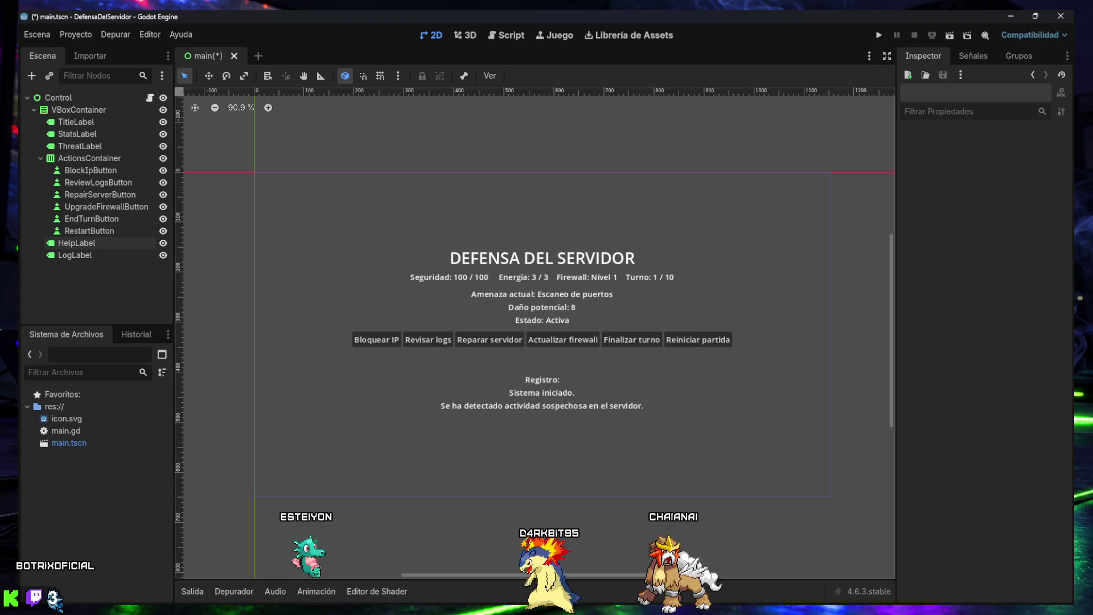
{"action": "left_click", "coordinate": [79, 244]}
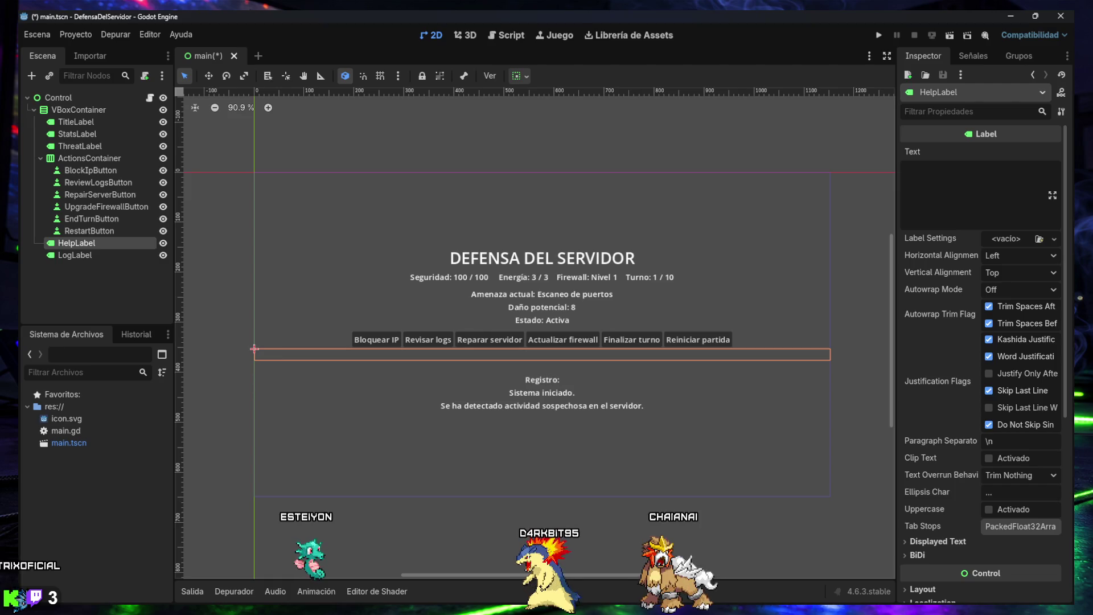
- Set HelpLabel's text to 'Ayuda: pasa el ratón…', centred both ways with Word autowrap
{"action": "left_click", "coordinate": [958, 214]}
{"action": "type", "text": "Ayuda: pasa el ratón sobre una acción para ver su descripción."}
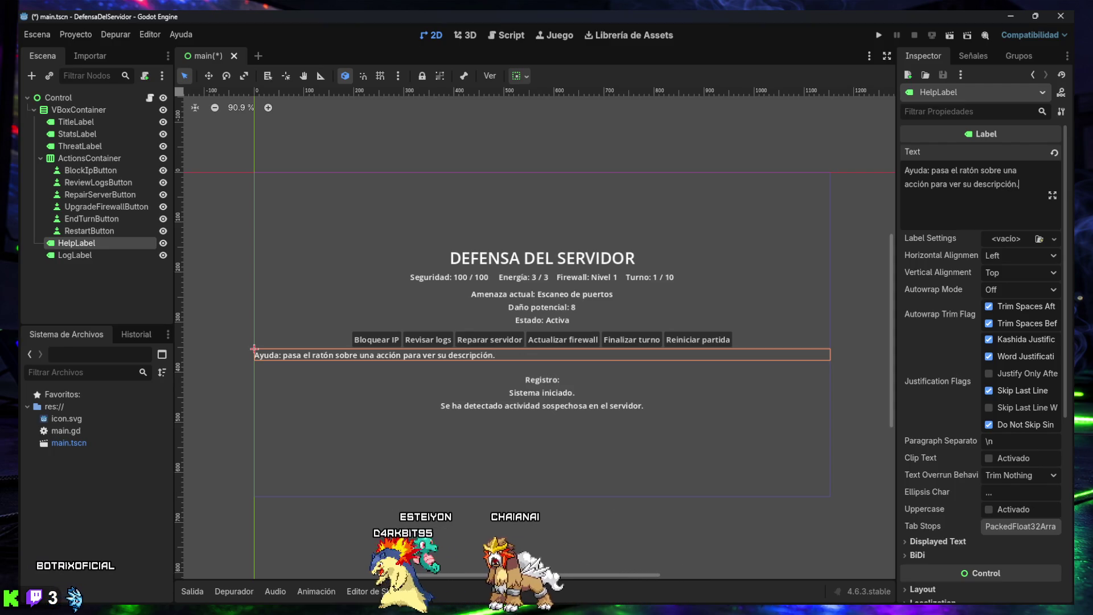
{"action": "left_click", "coordinate": [996, 257]}
{"action": "left_click", "coordinate": [1013, 287]}
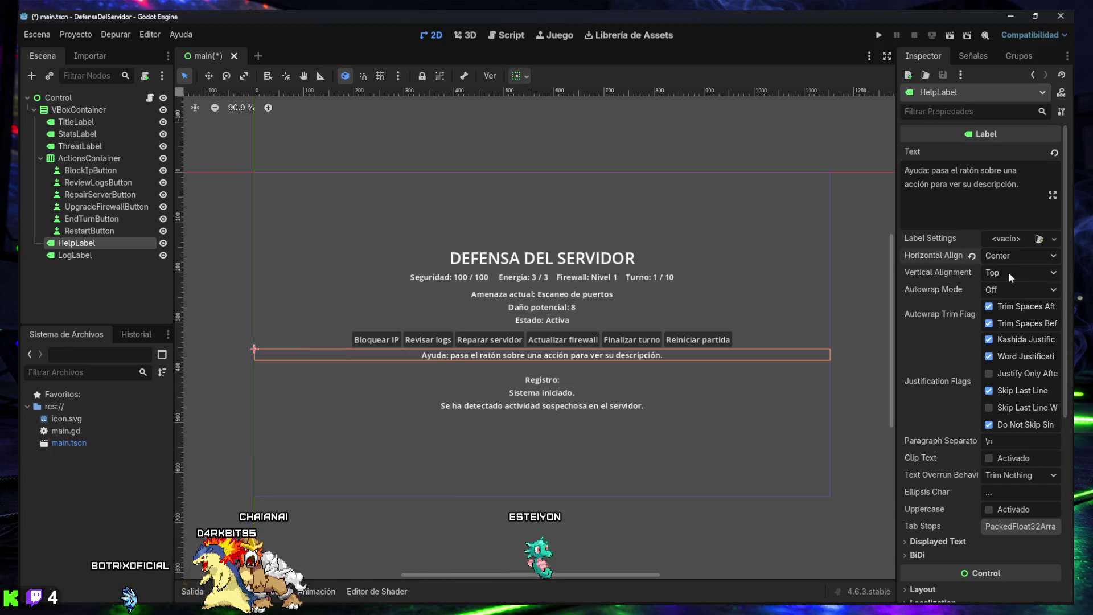
{"action": "left_click", "coordinate": [1009, 271]}
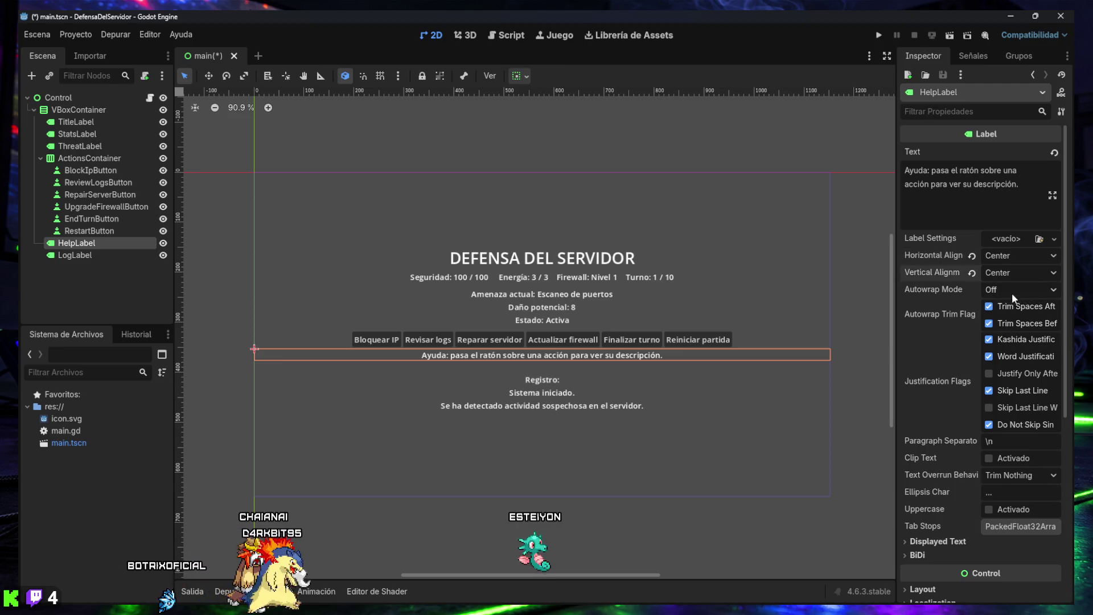
{"action": "left_click", "coordinate": [1012, 292]}
{"action": "left_click", "coordinate": [1017, 337]}
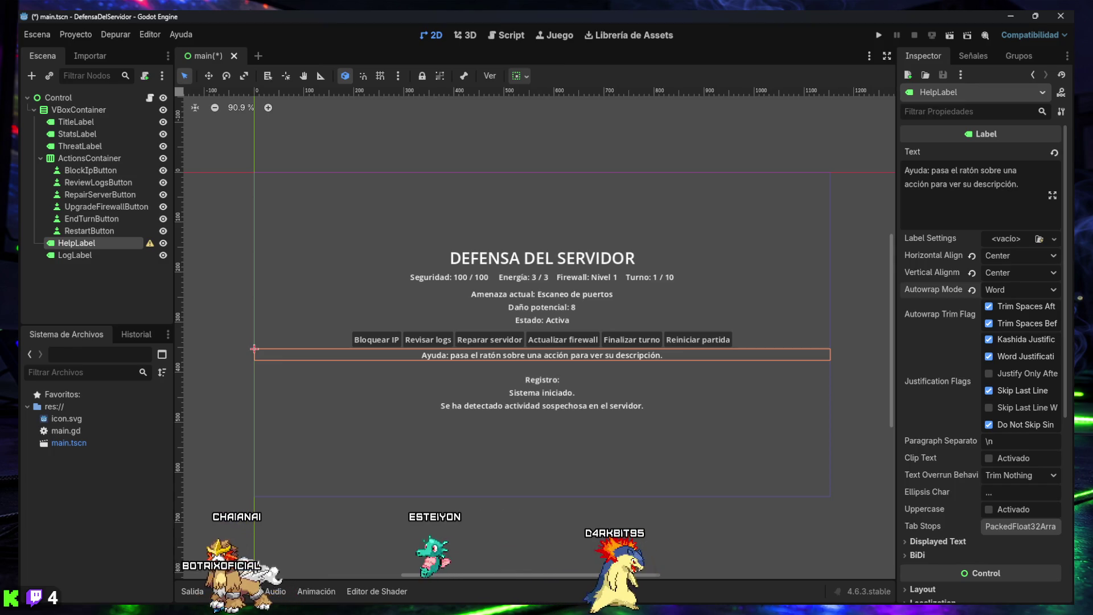
{"action": "scroll", "coordinate": [968, 380], "scroll_direction": "down", "scroll_amount": 2}
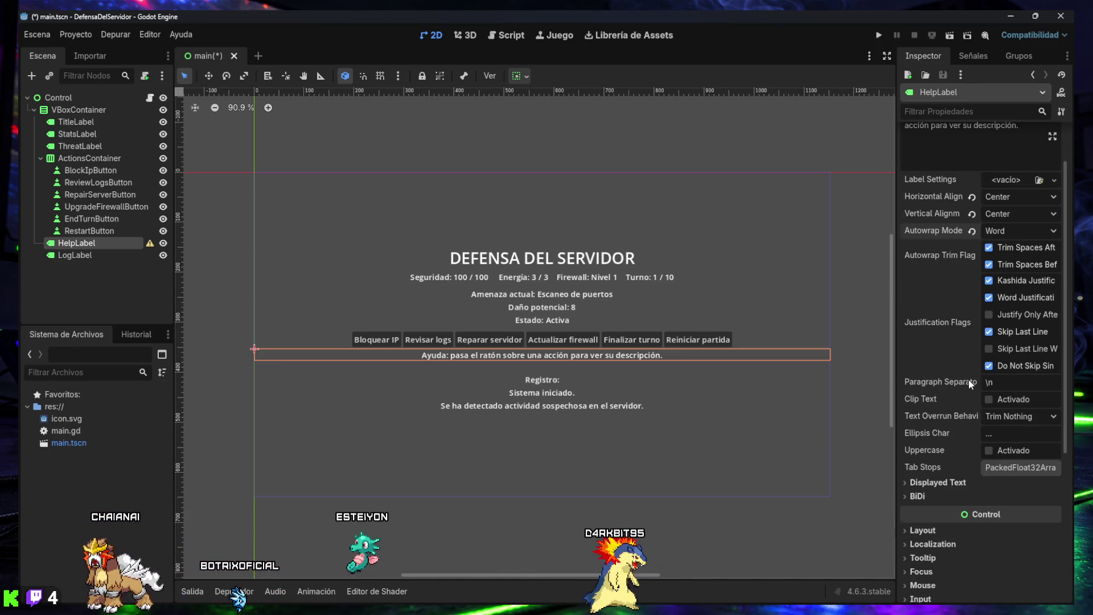
- Expand HelpLabel's Control > Layout section in the Inspector
{"action": "scroll", "coordinate": [969, 379], "scroll_direction": "down", "scroll_amount": 2}
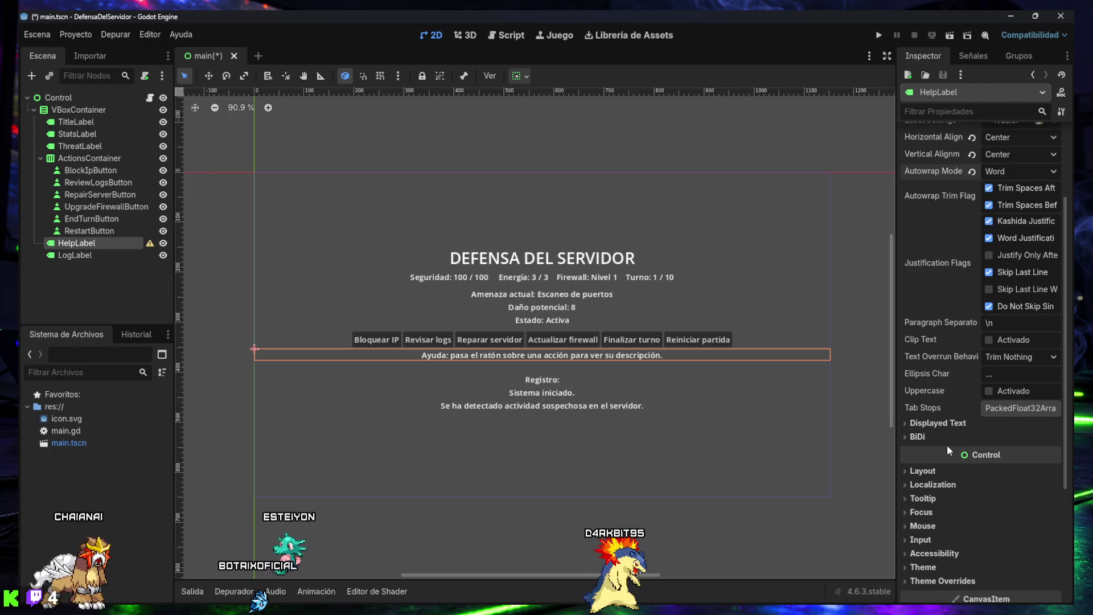
{"action": "scroll", "coordinate": [951, 402], "scroll_direction": "up", "scroll_amount": 4}
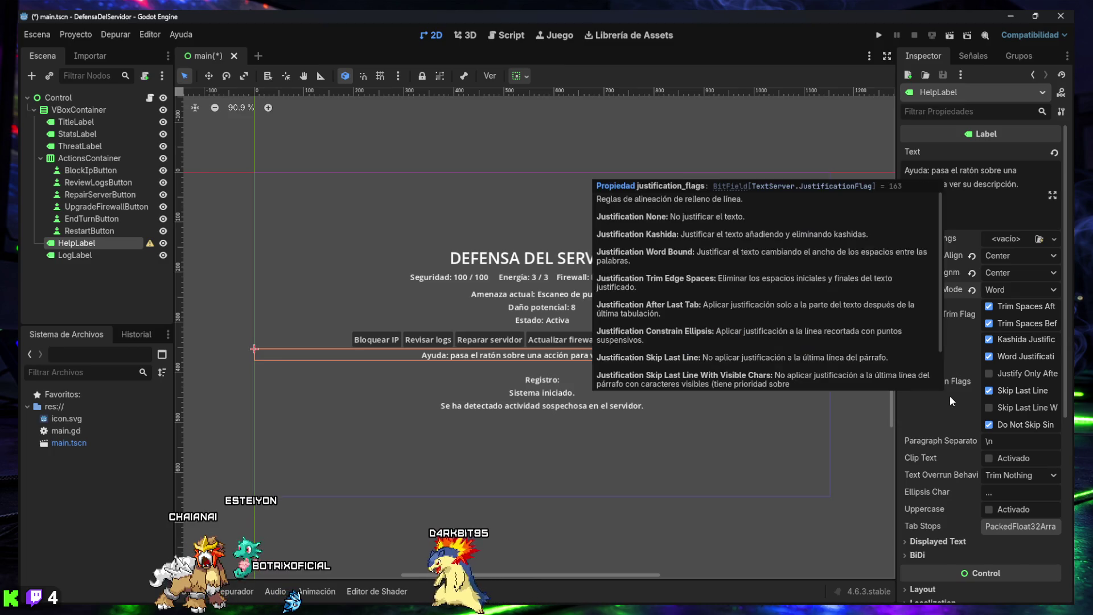
{"action": "scroll", "coordinate": [940, 442], "scroll_direction": "down", "scroll_amount": 10}
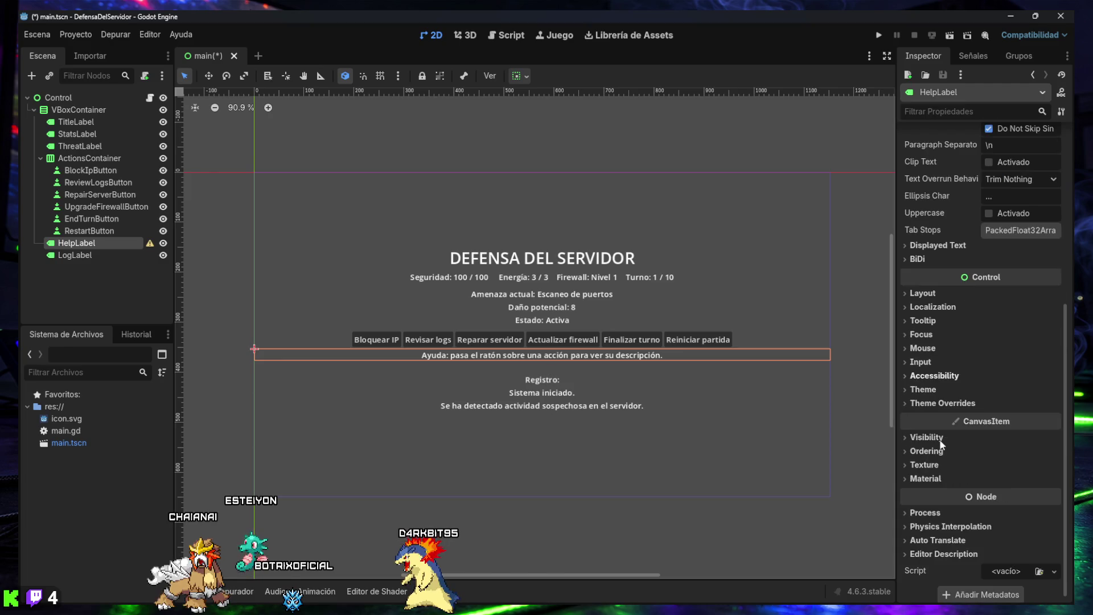
{"action": "scroll", "coordinate": [940, 443], "scroll_direction": "up", "scroll_amount": 10}
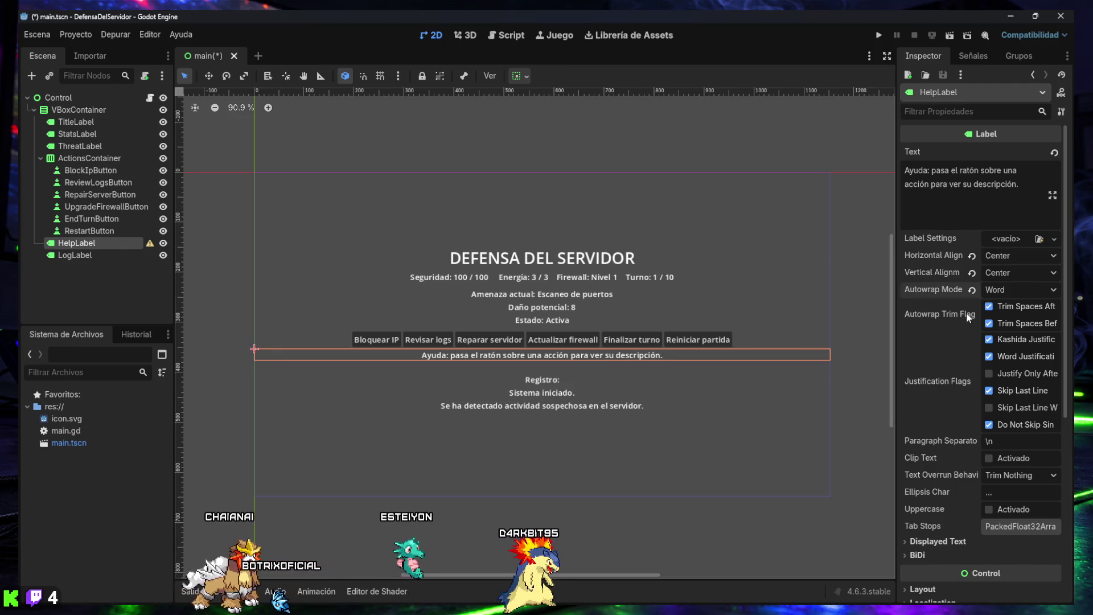
{"action": "mouse_move", "coordinate": [970, 316]}
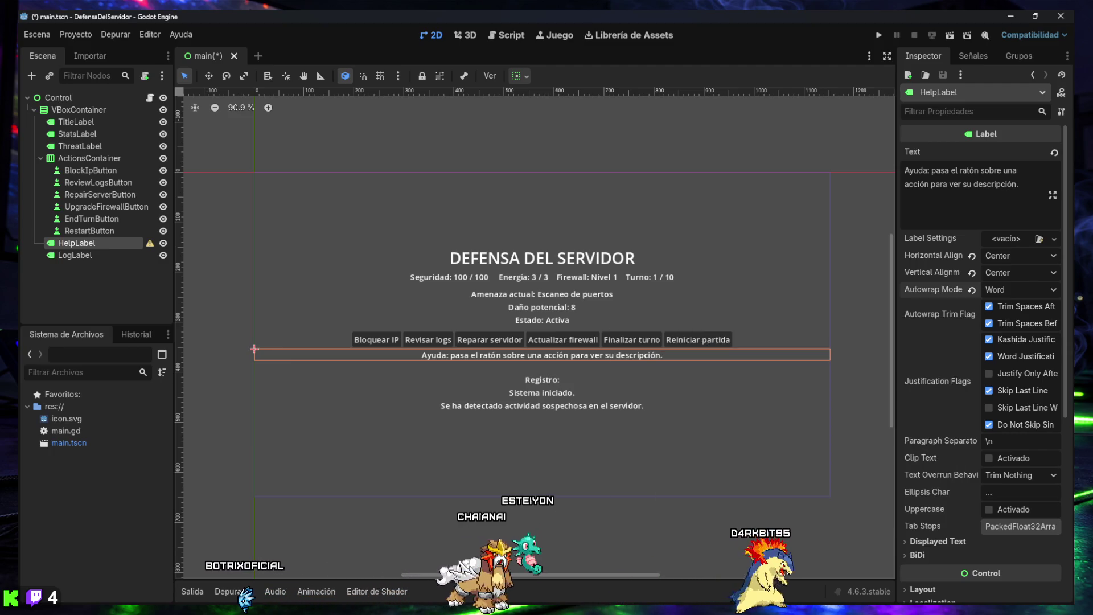
{"action": "scroll", "coordinate": [968, 370], "scroll_direction": "down", "scroll_amount": 5}
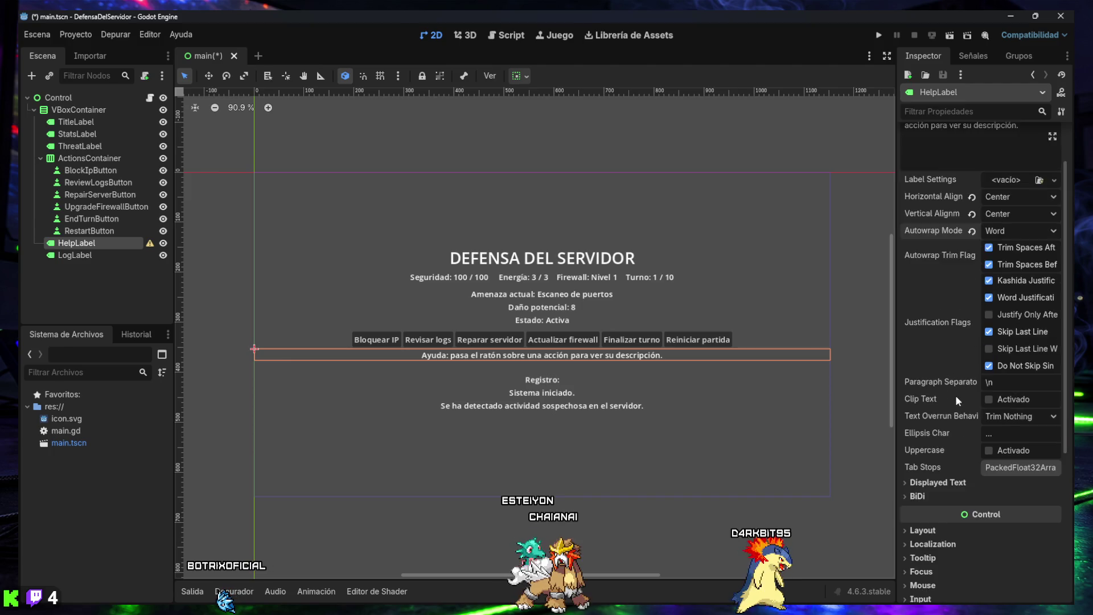
{"action": "scroll", "coordinate": [942, 405], "scroll_direction": "down", "scroll_amount": 4}
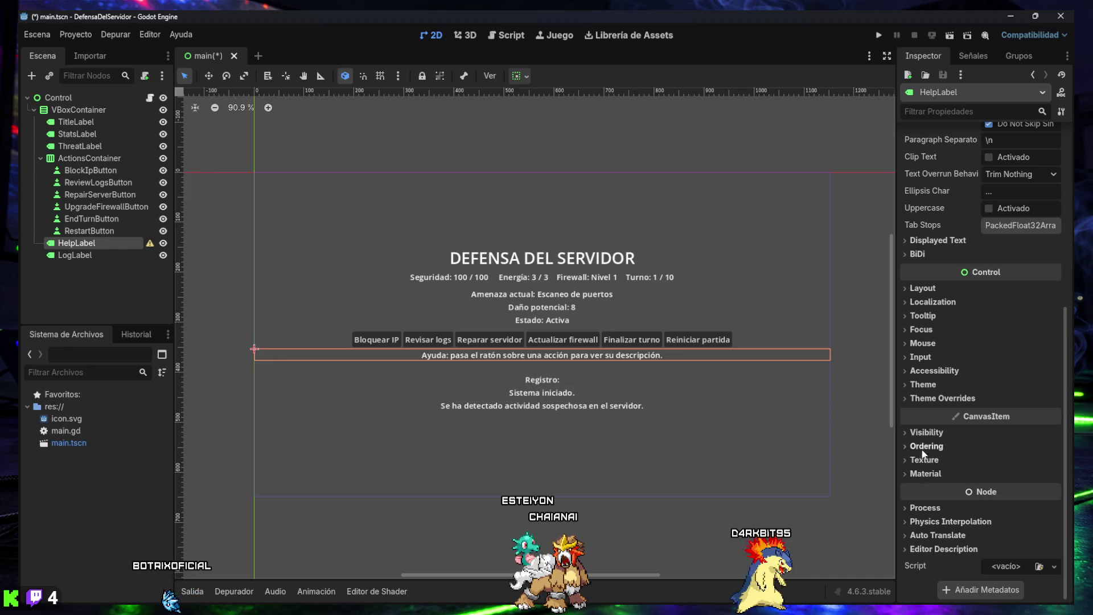
{"action": "scroll", "coordinate": [924, 340], "scroll_direction": "up", "scroll_amount": 3}
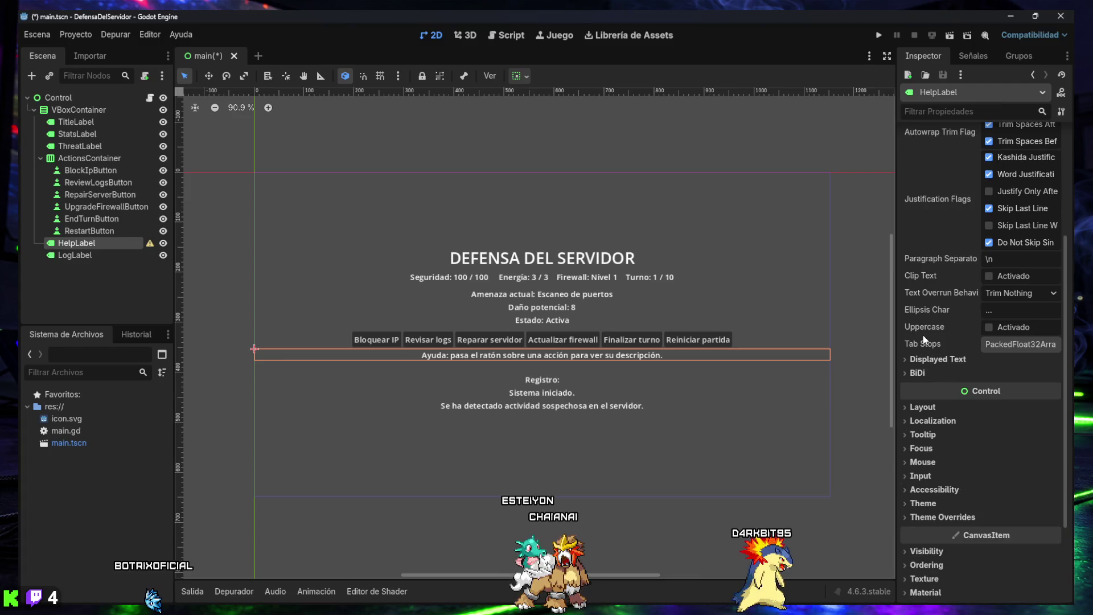
{"action": "scroll", "coordinate": [923, 340], "scroll_direction": "up", "scroll_amount": 1}
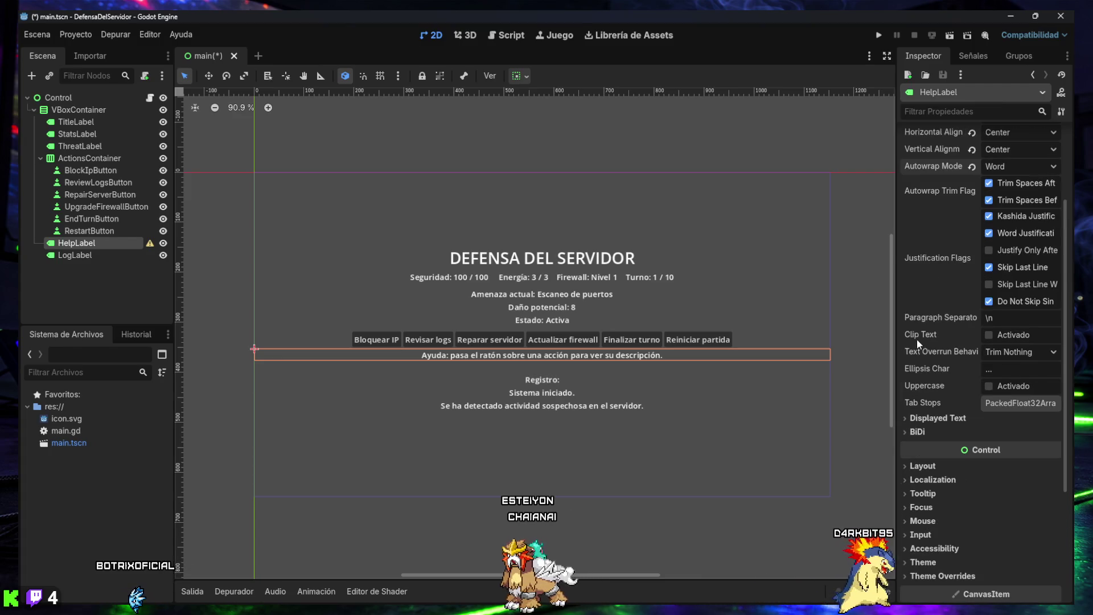
{"action": "scroll", "coordinate": [917, 336], "scroll_direction": "up", "scroll_amount": 2}
{"action": "scroll", "coordinate": [917, 340], "scroll_direction": "up", "scroll_amount": 2}
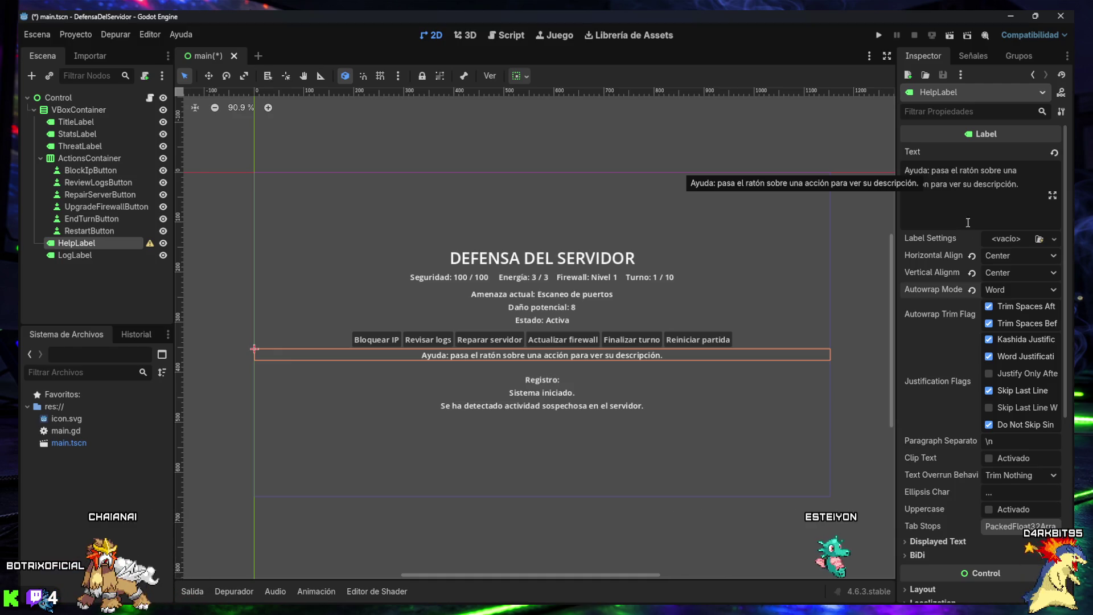
{"action": "scroll", "coordinate": [937, 301], "scroll_direction": "down", "scroll_amount": 5}
{"action": "left_click", "coordinate": [921, 411]}
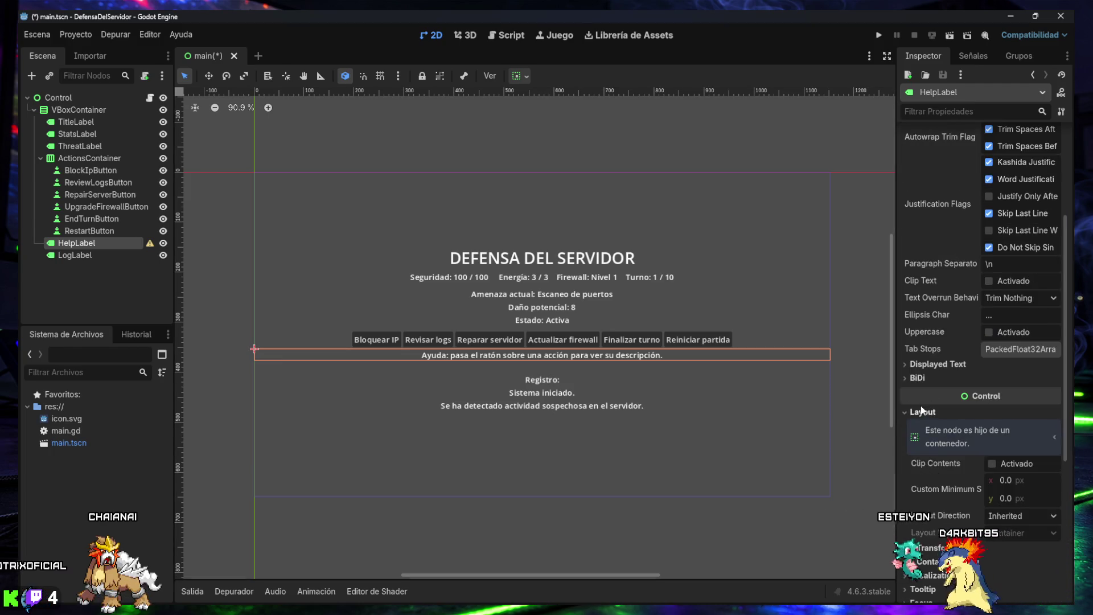
{"action": "scroll", "coordinate": [922, 409], "scroll_direction": "down", "scroll_amount": 2}
- Set Custom Minimum Size y to 60 px and save main.tscn
{"action": "left_click", "coordinate": [1005, 439]}
{"action": "type", "text": "60"}
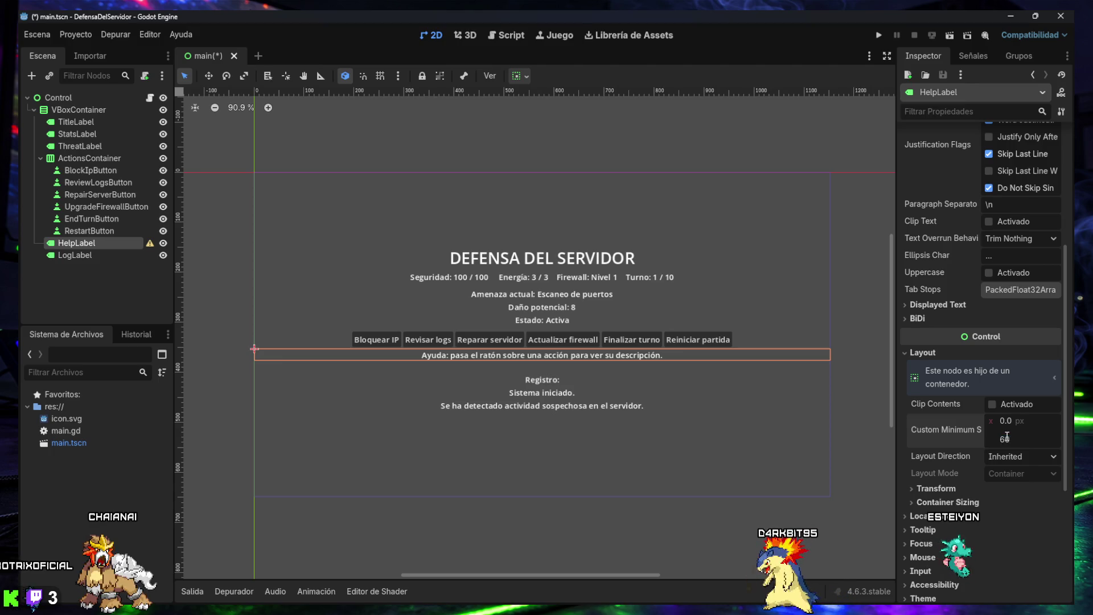
{"action": "key", "text": "Return"}
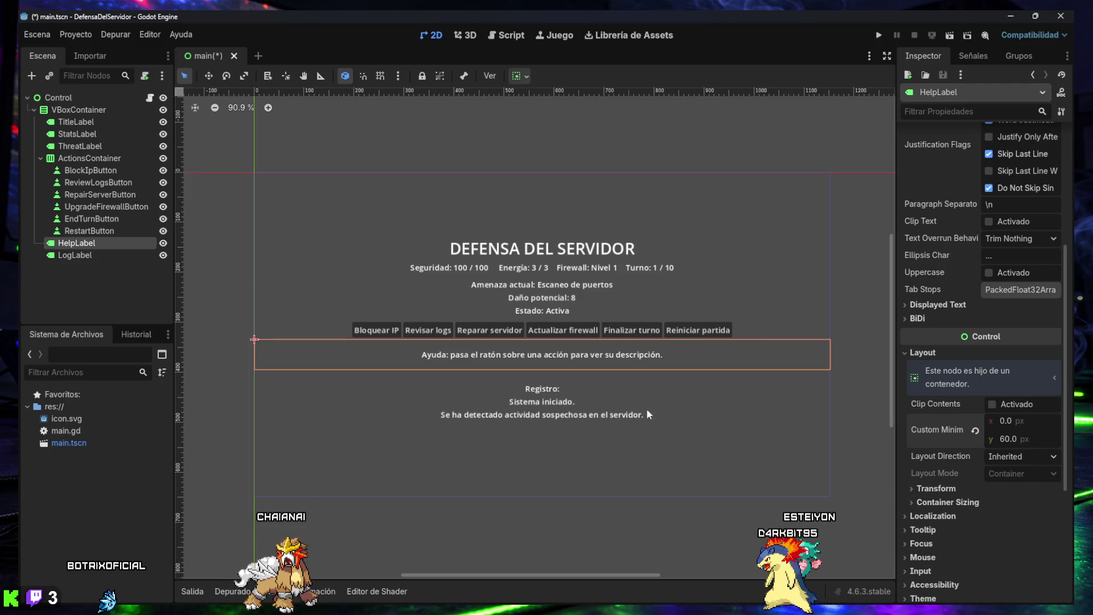
{"action": "left_click", "coordinate": [471, 447]}
{"action": "key", "text": "ctrl+s"}
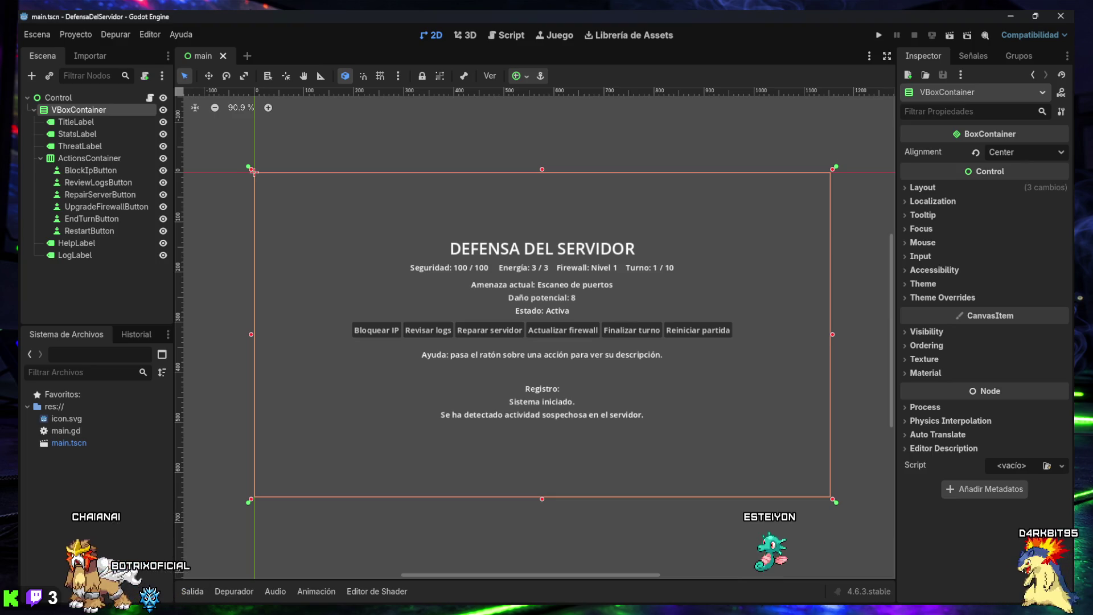
{"action": "left_click", "coordinate": [509, 35]}
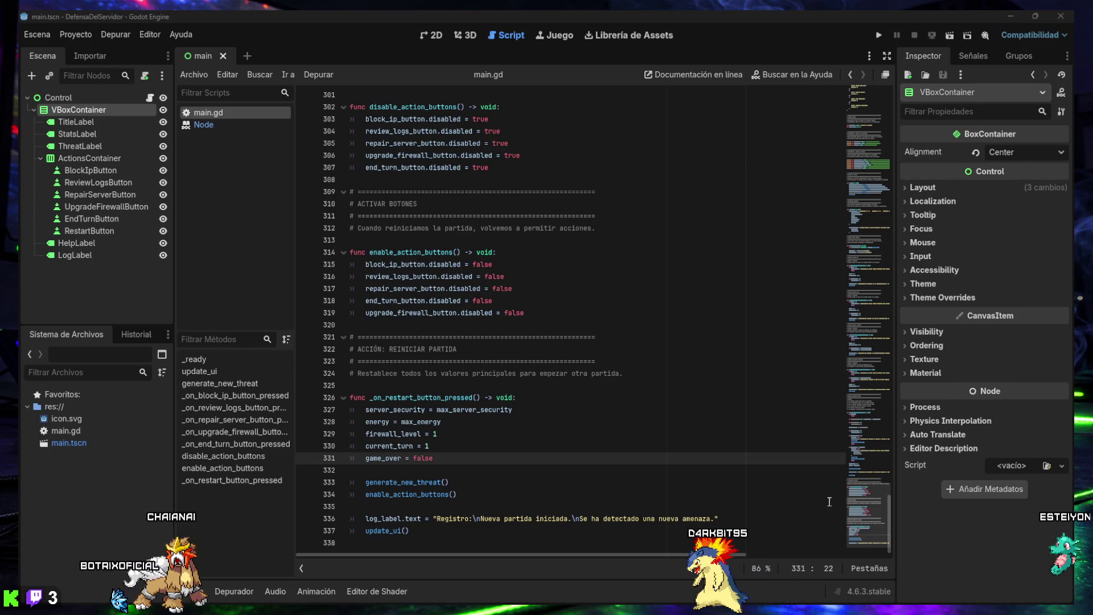
{"action": "left_click_drag", "start_coordinate": [865, 513], "coordinate": [859, 221]}
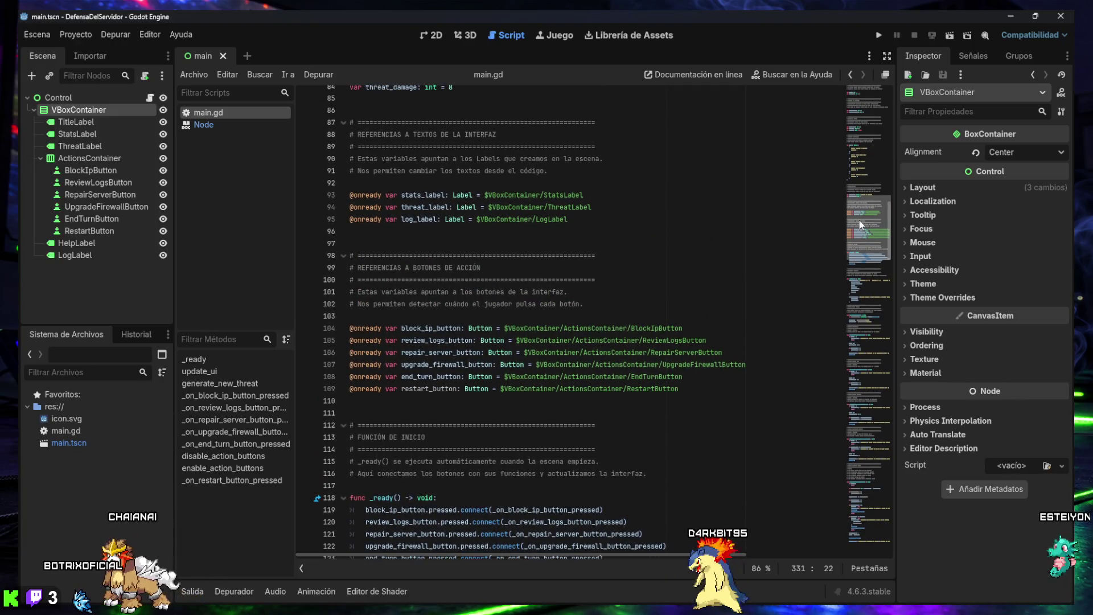
{"action": "left_click", "coordinate": [597, 203]}
{"action": "key", "text": "Return"}
{"action": "type", "text": "@onready var help_label: Label = $VBoxContainer/HelpLabel"}
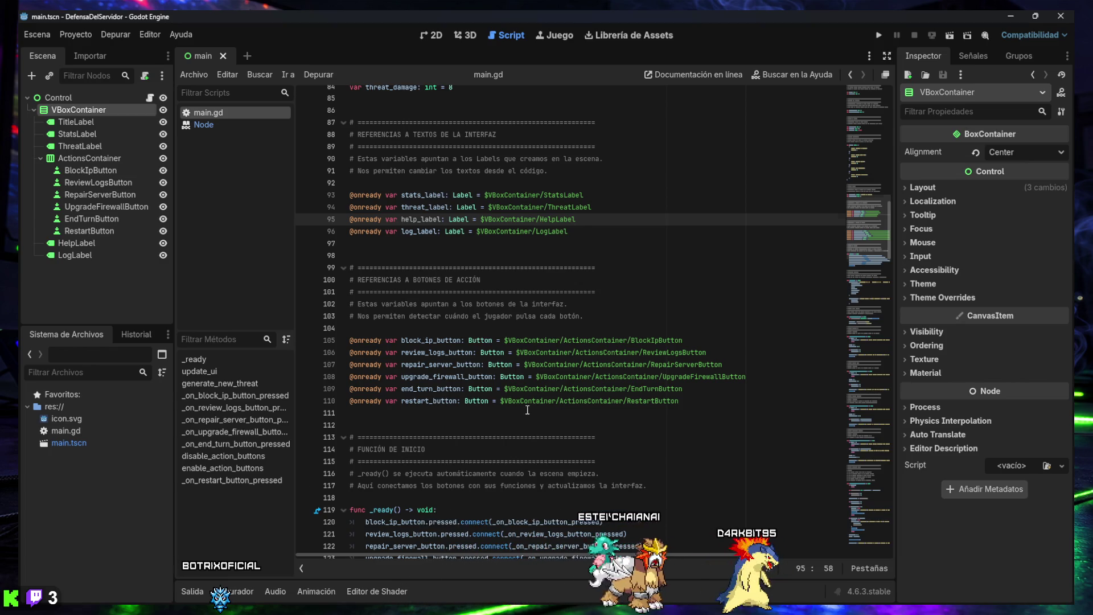
- Insert an empty line after the restart button's pressed connection in _ready()
{"action": "scroll", "coordinate": [528, 409], "scroll_direction": "down", "scroll_amount": 3}
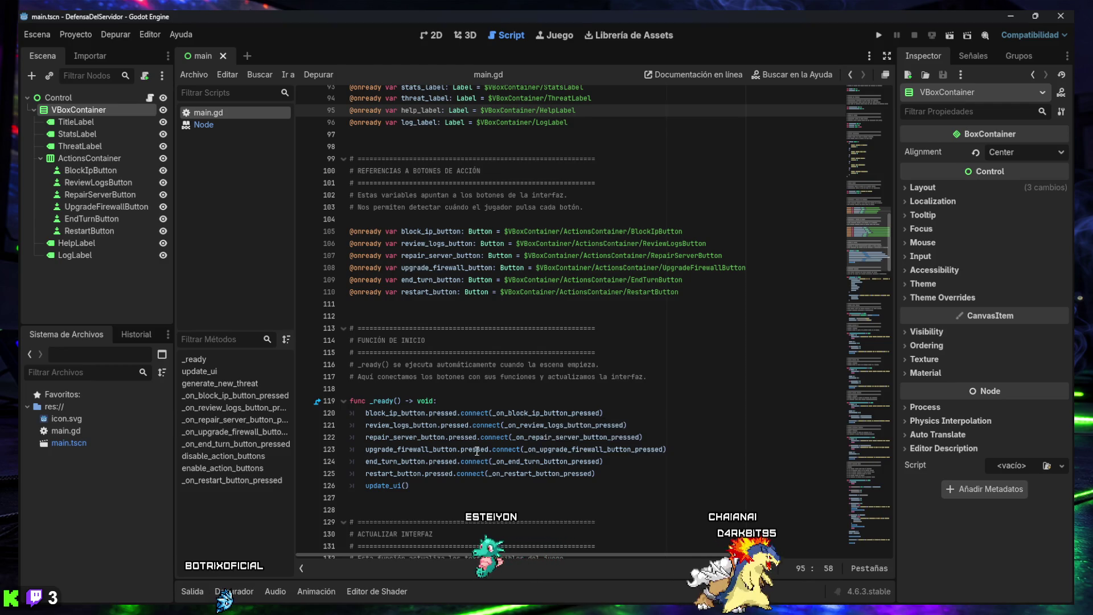
{"action": "left_click", "coordinate": [615, 473]}
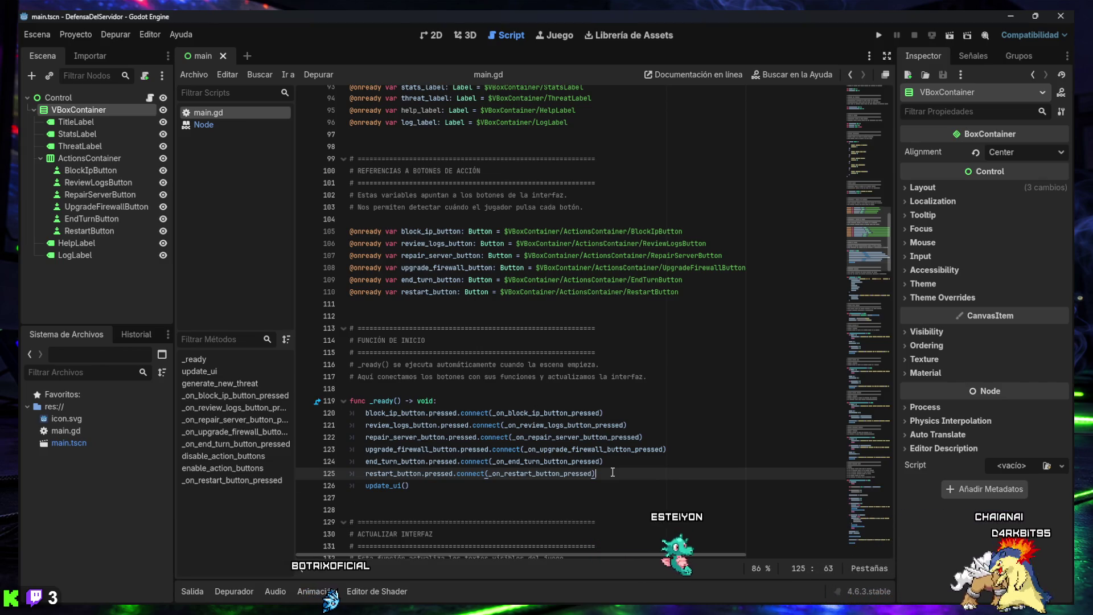
{"action": "key", "text": "Return"}
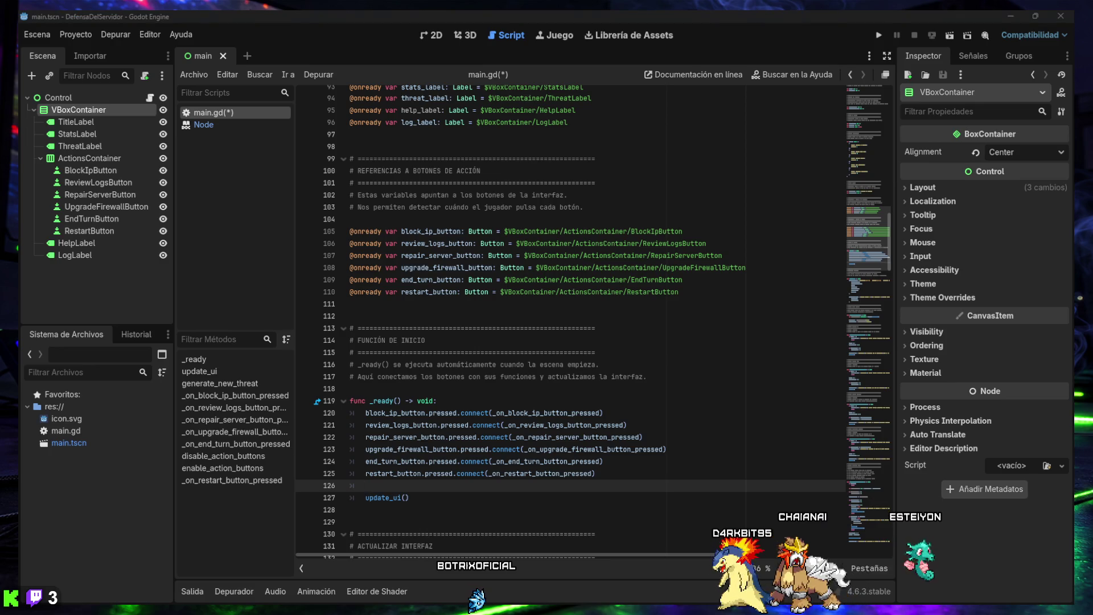
{"action": "left_click", "coordinate": [610, 481]}
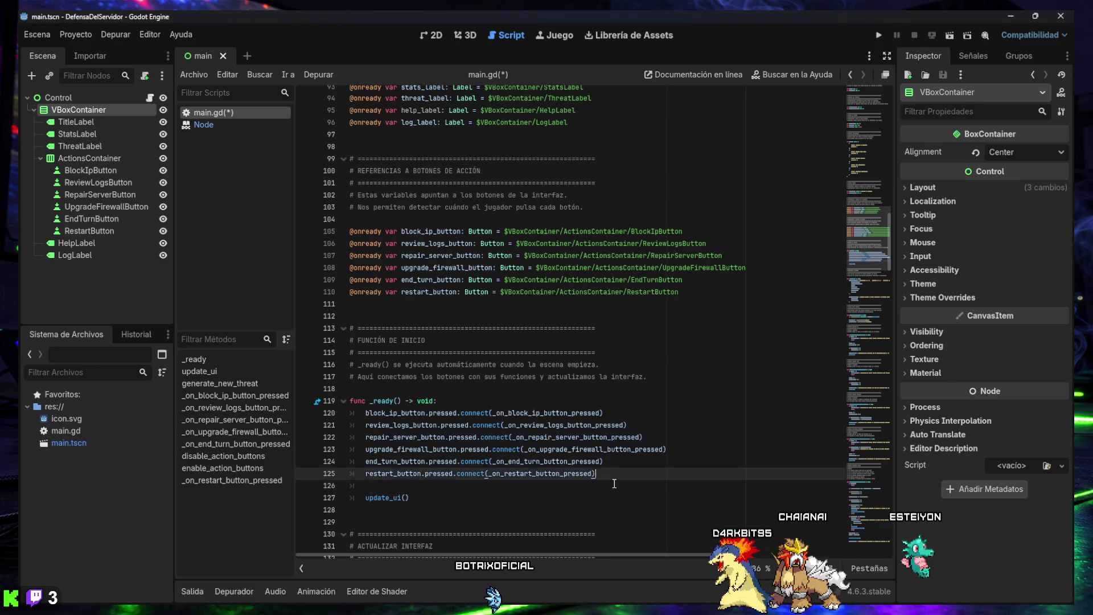
- Paste mouse_entered/mouse_exited connections for all six buttons and remove line 127's extra tab
{"action": "key", "text": "ctrl+v"}
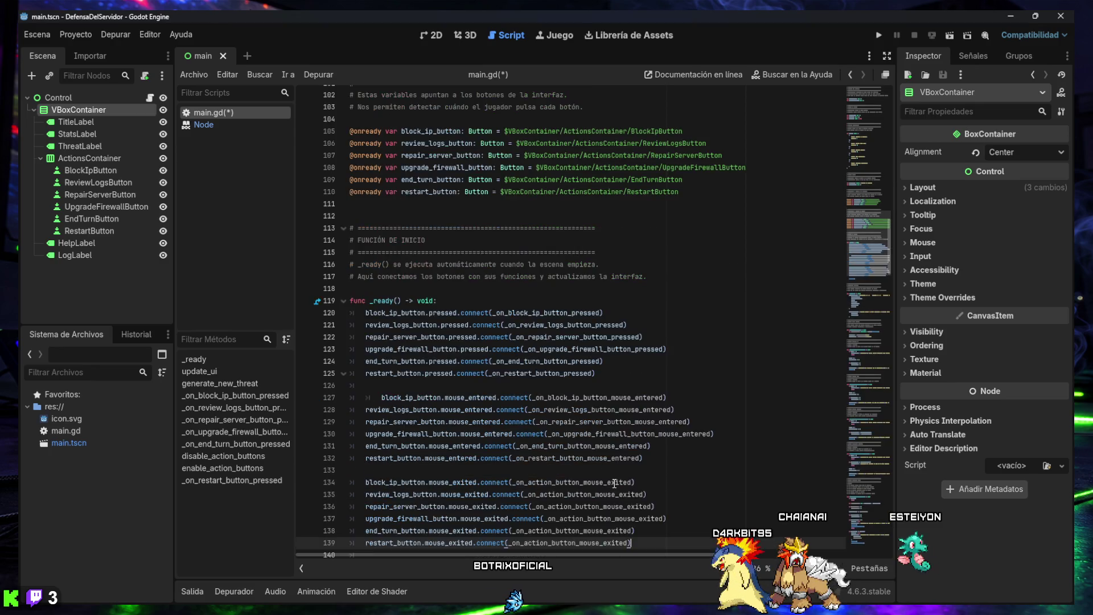
{"action": "scroll", "coordinate": [378, 400], "scroll_direction": "up", "scroll_amount": 1}
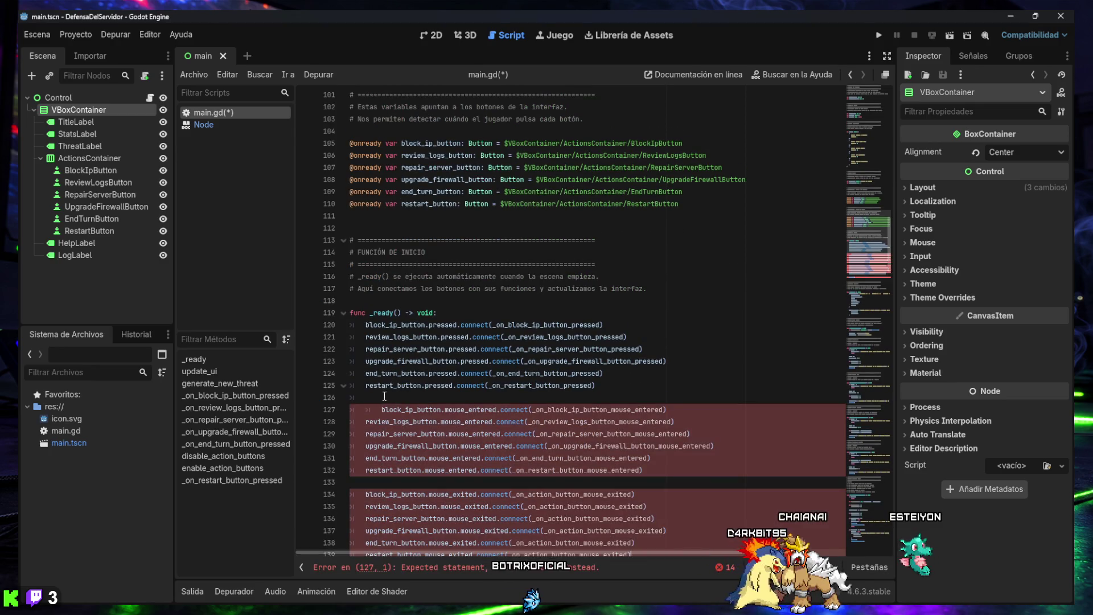
{"action": "scroll", "coordinate": [384, 395], "scroll_direction": "down", "scroll_amount": 3}
{"action": "left_click", "coordinate": [381, 300]}
{"action": "key", "text": "BackSpace"}
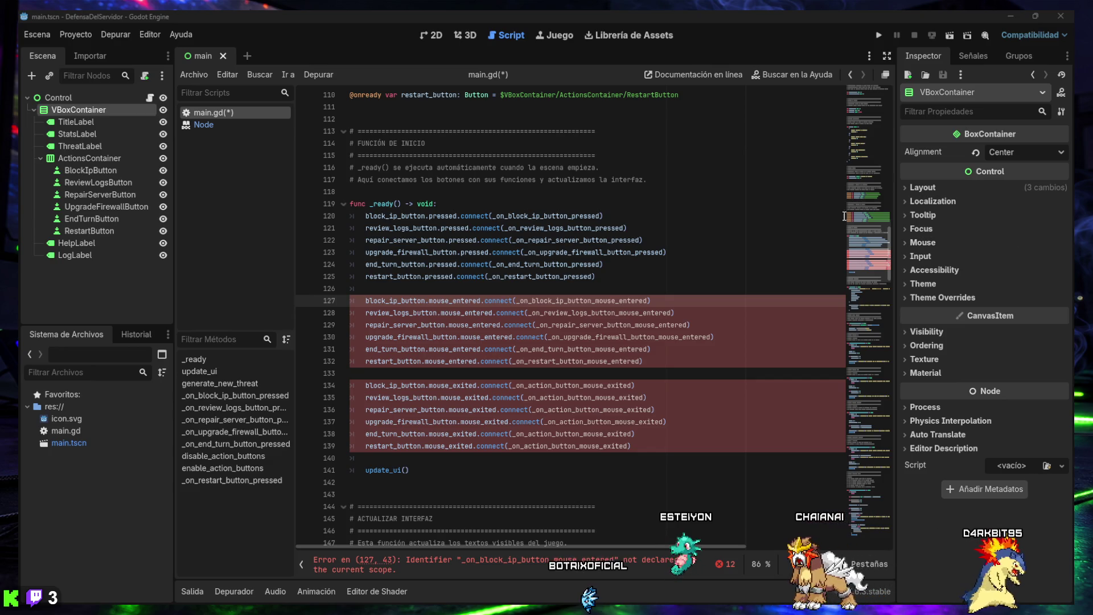
{"action": "scroll", "coordinate": [870, 278], "scroll_direction": "down", "scroll_amount": 7}
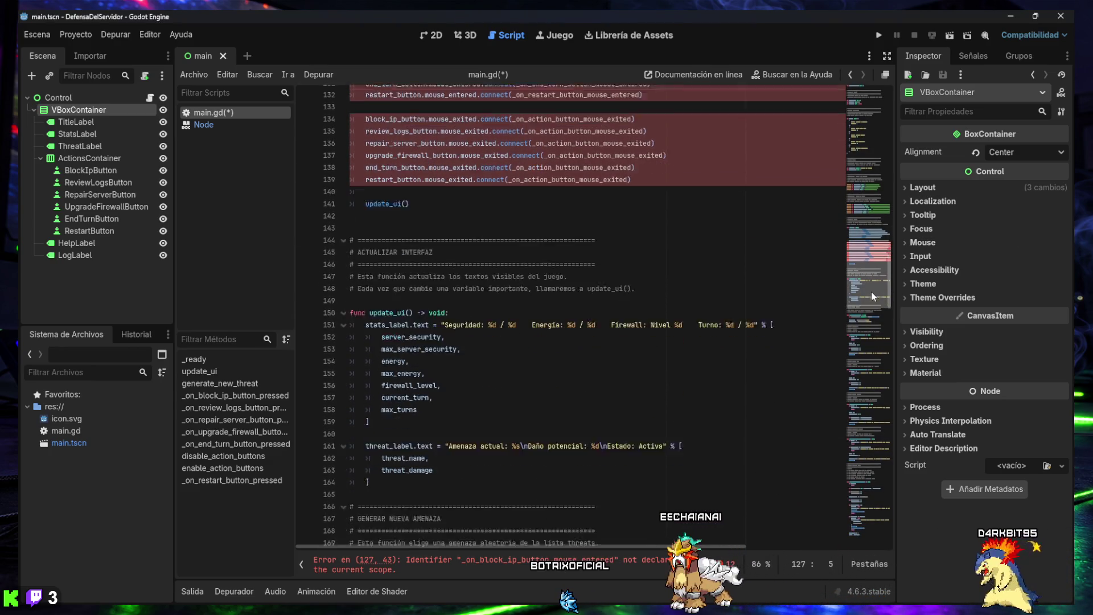
{"action": "scroll", "coordinate": [870, 294], "scroll_direction": "down", "scroll_amount": 1}
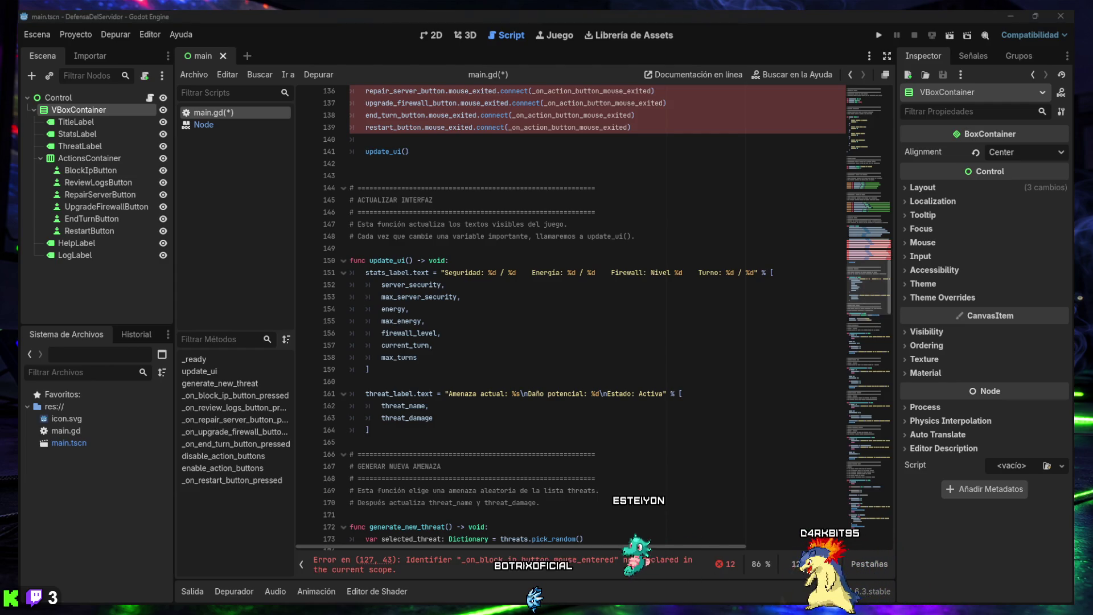
{"action": "scroll", "coordinate": [605, 359], "scroll_direction": "down", "scroll_amount": 1}
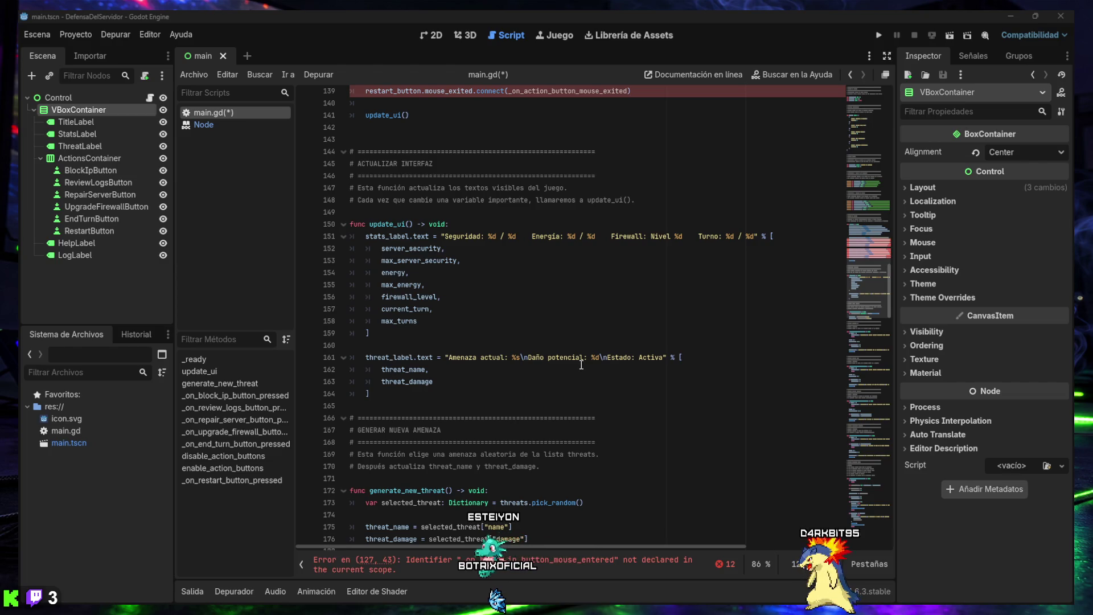
{"action": "scroll", "coordinate": [582, 365], "scroll_direction": "down", "scroll_amount": 1}
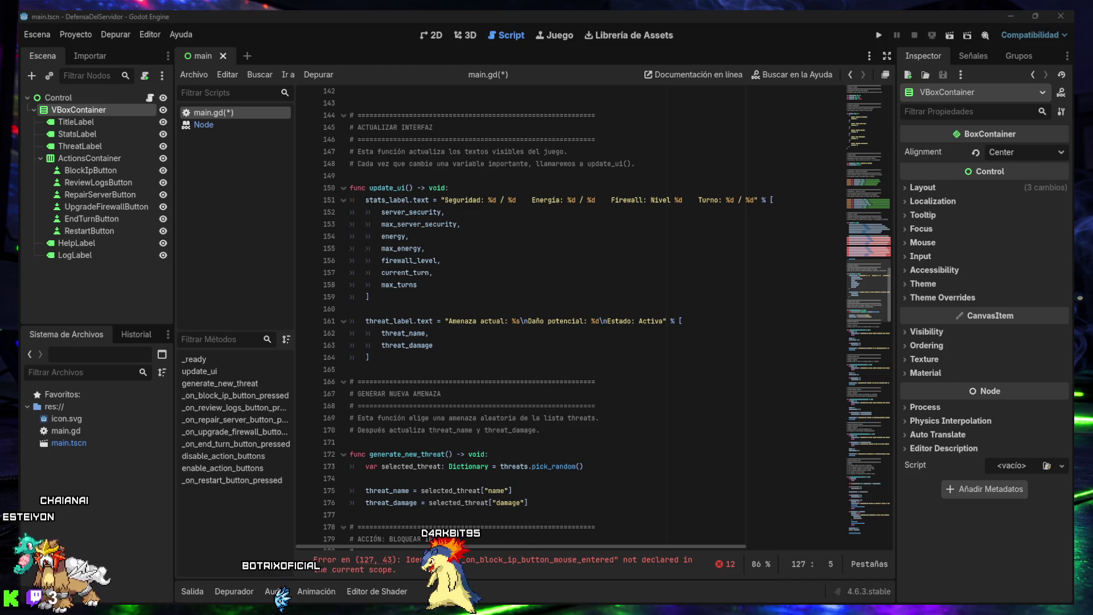
- Paste the AYUDA DE BOTONES help-text functions at line 165, after update_ui
{"action": "left_click", "coordinate": [457, 375]}
{"action": "scroll", "coordinate": [456, 366], "scroll_direction": "up", "scroll_amount": 1}
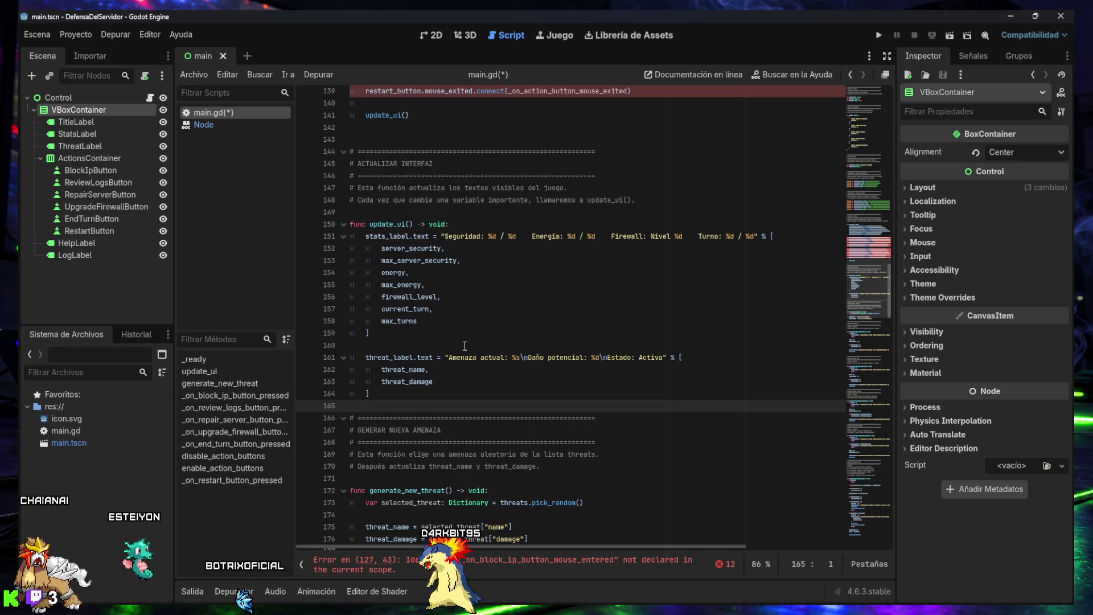
{"action": "scroll", "coordinate": [464, 346], "scroll_direction": "up", "scroll_amount": 1}
{"action": "key", "text": "Return"}
{"action": "key", "text": "Return"}
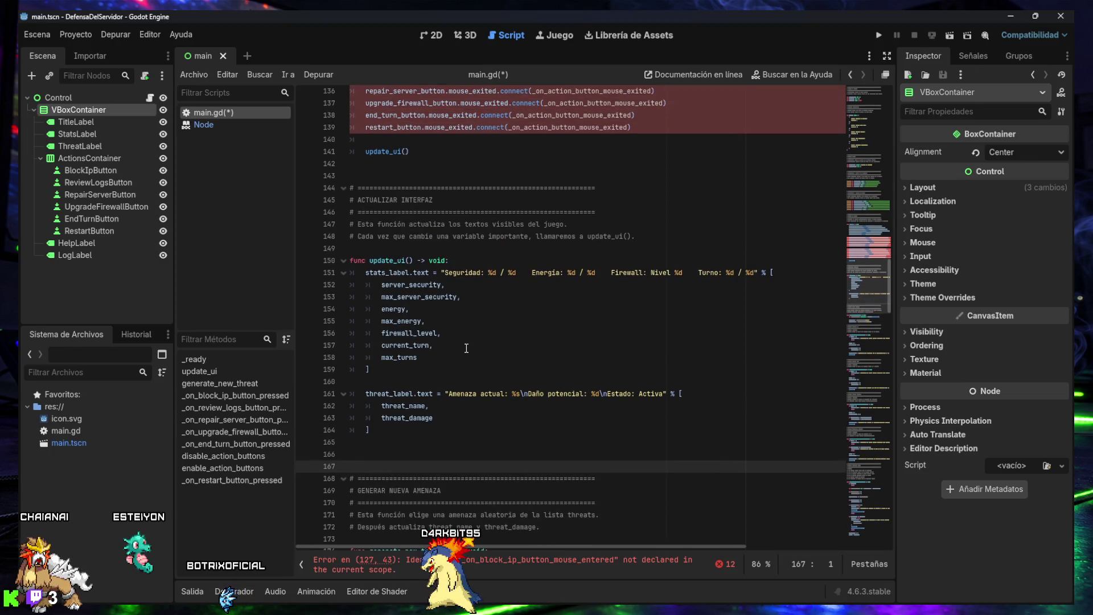
{"action": "key", "text": "Up"}
{"action": "key", "text": "ctrl+v"}
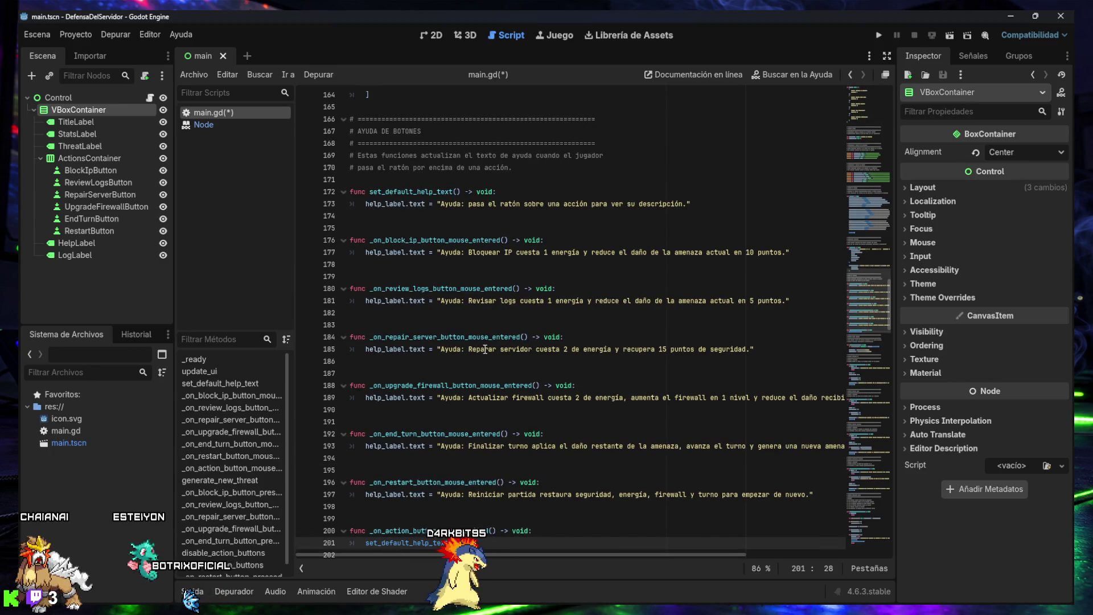
- Review the new hover handlers and place the cursor after the hover connections
{"action": "scroll", "coordinate": [437, 453], "scroll_direction": "up", "scroll_amount": 3}
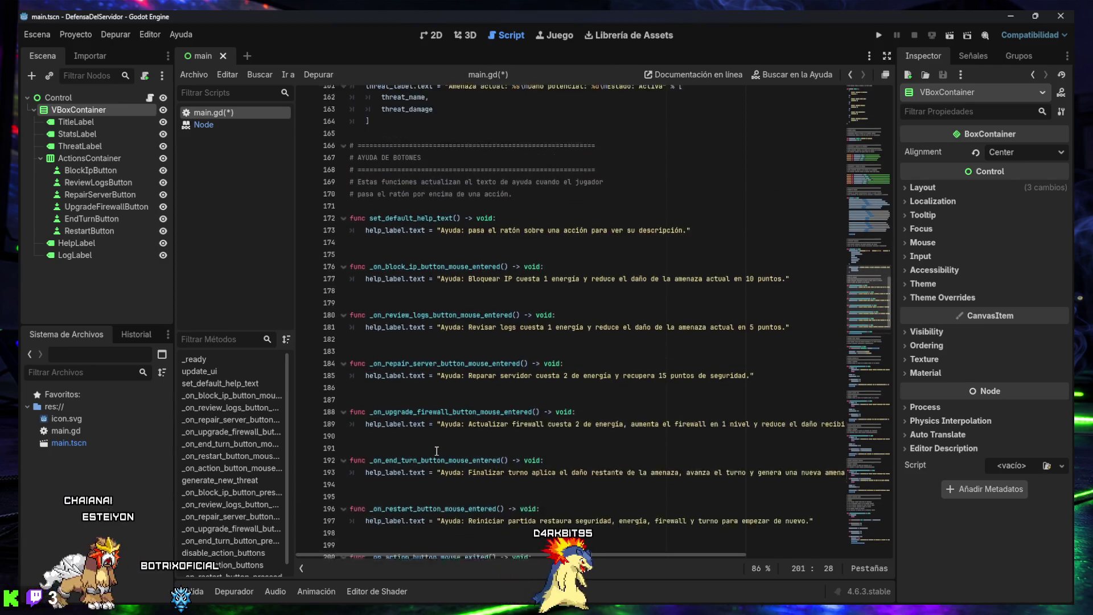
{"action": "scroll", "coordinate": [437, 447], "scroll_direction": "up", "scroll_amount": 6}
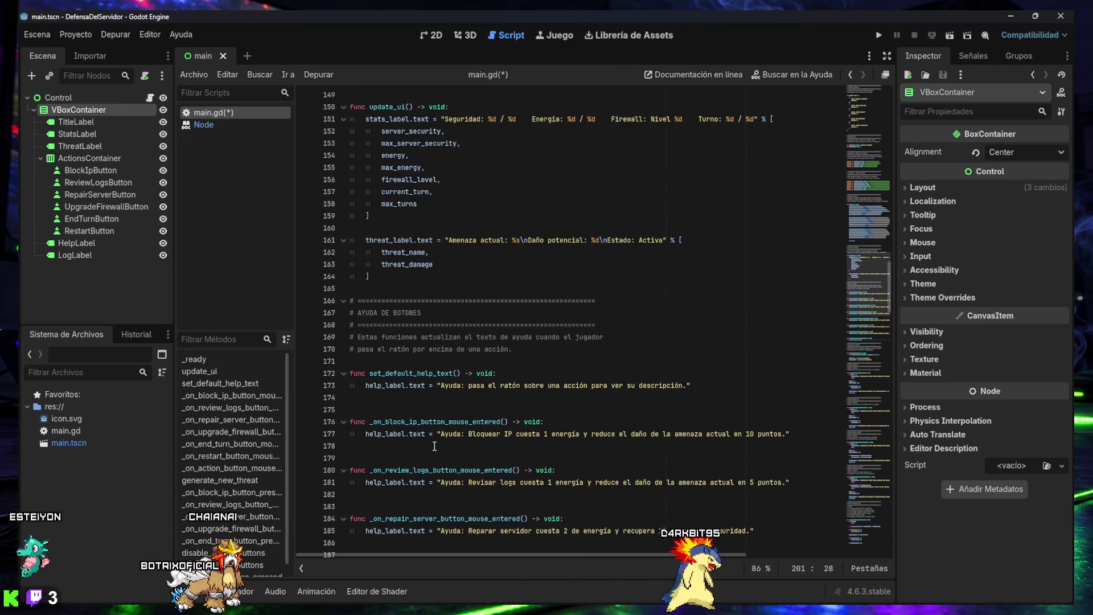
{"action": "scroll", "coordinate": [434, 446], "scroll_direction": "up", "scroll_amount": 1}
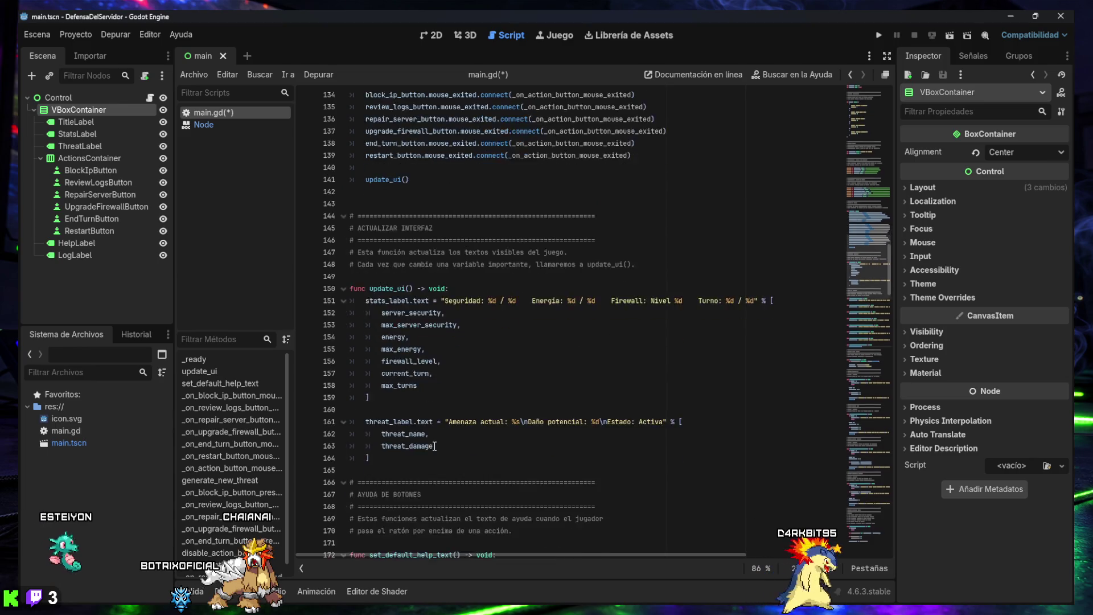
{"action": "scroll", "coordinate": [431, 435], "scroll_direction": "down", "scroll_amount": 2}
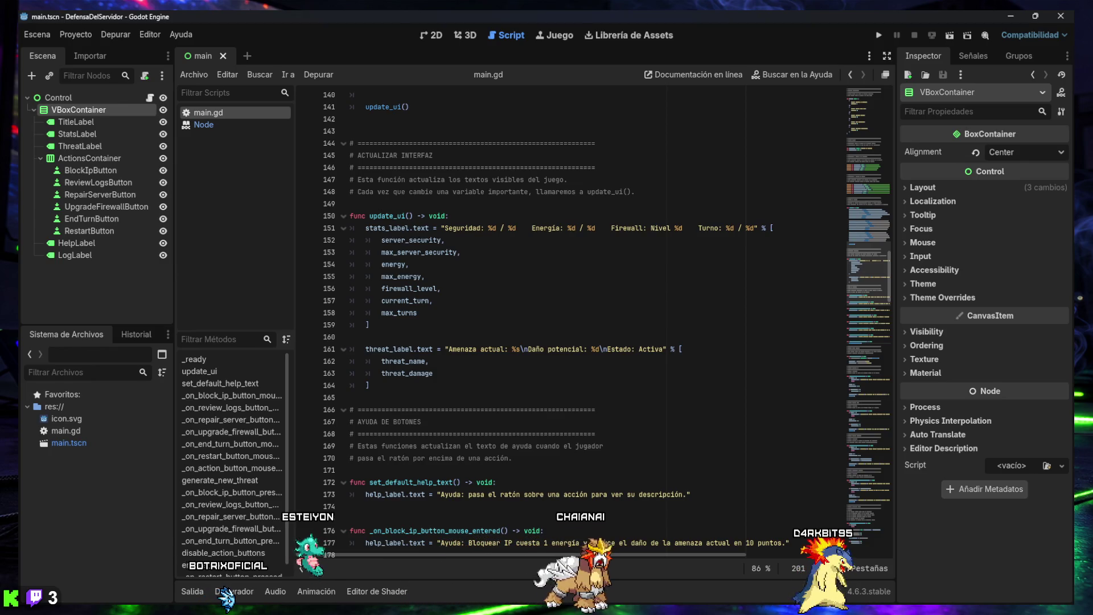
{"action": "scroll", "coordinate": [557, 367], "scroll_direction": "up", "scroll_amount": 2}
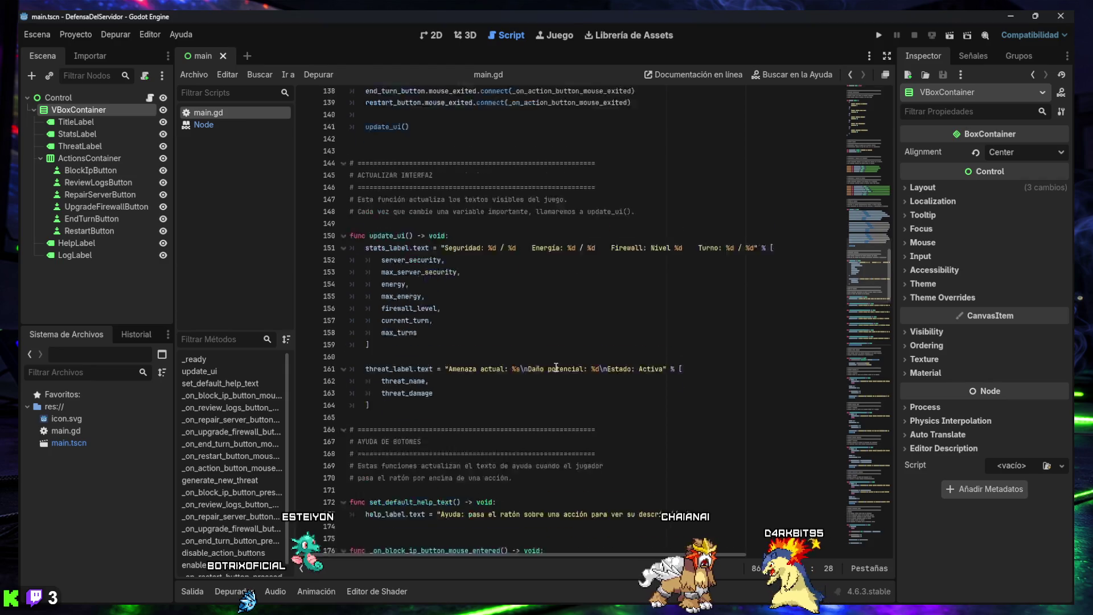
{"action": "scroll", "coordinate": [556, 368], "scroll_direction": "up", "scroll_amount": 7}
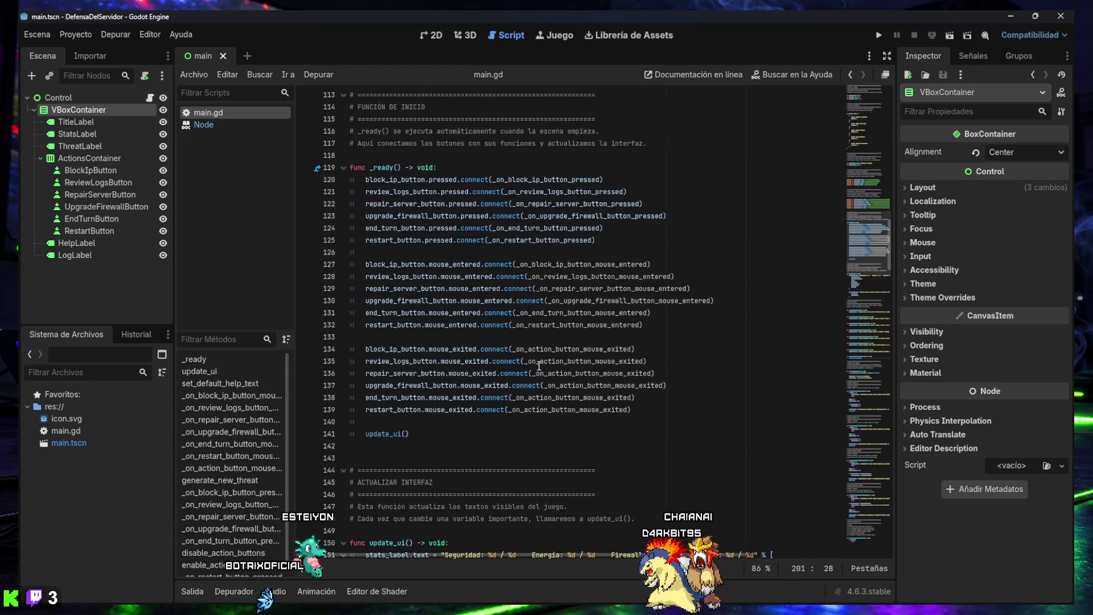
{"action": "mouse_move", "coordinate": [535, 360]}
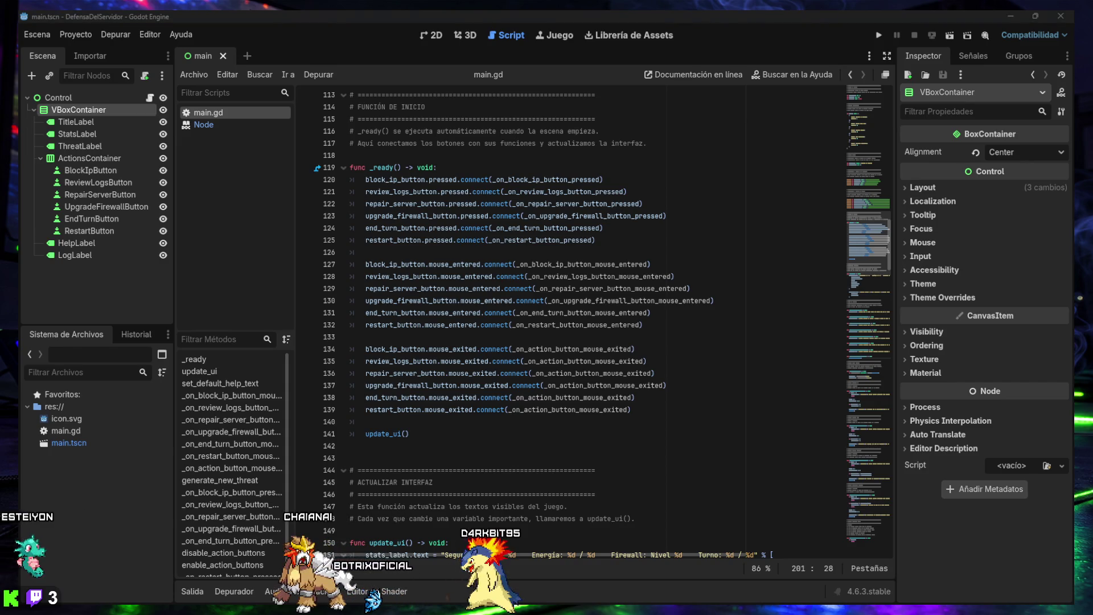
{"action": "left_click", "coordinate": [494, 423]}
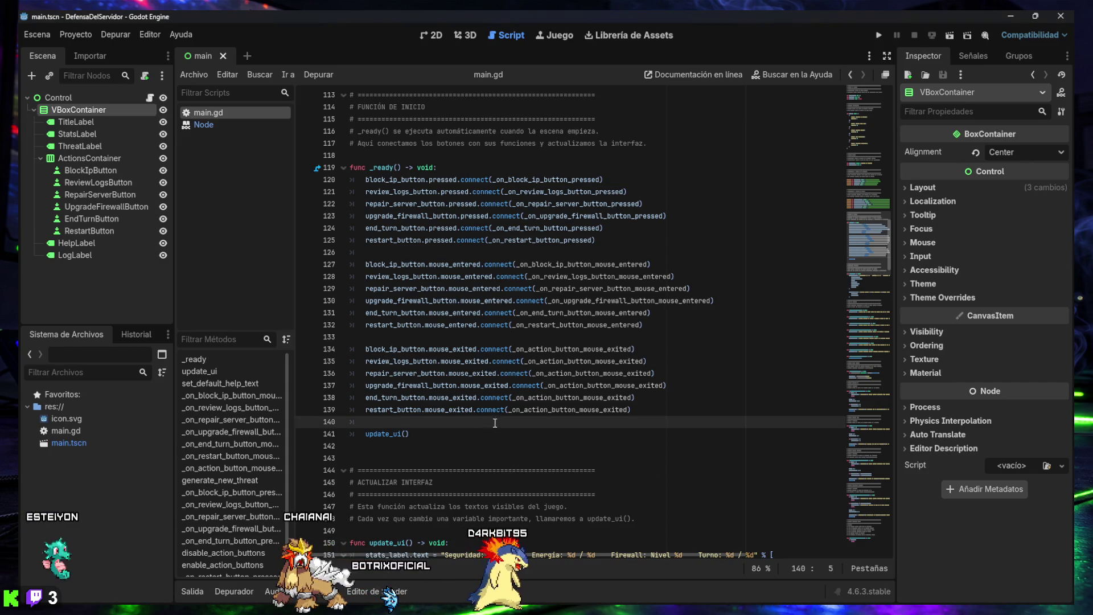
- Place set_default_help_text() before update_ui() in _ready(), save main.gd, and return to the 2D scene
{"action": "key", "text": "Return"}
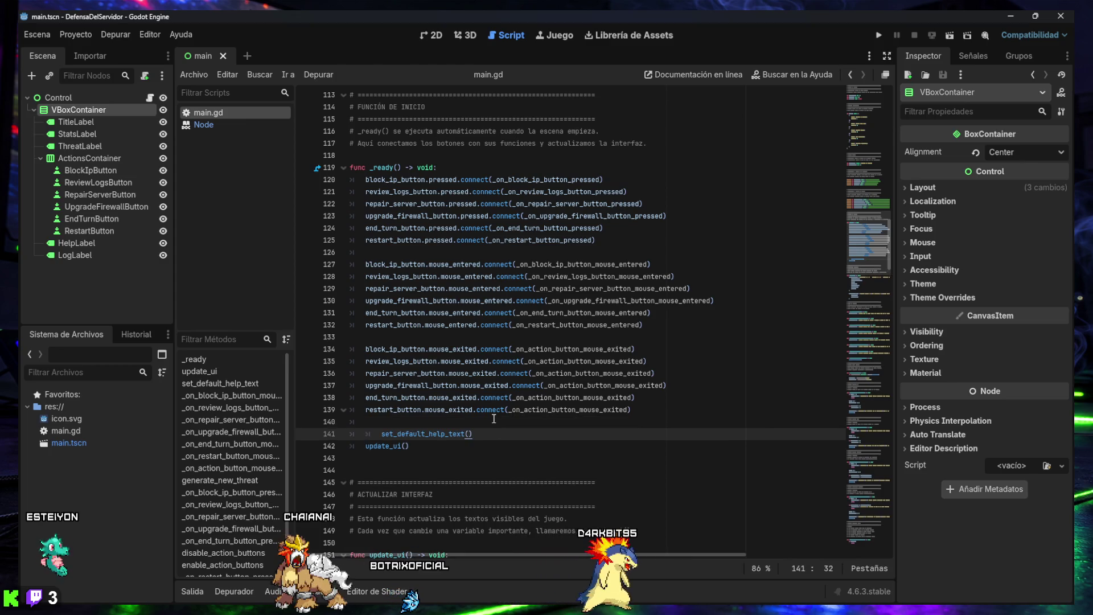
{"action": "key", "text": "BackSpace"}
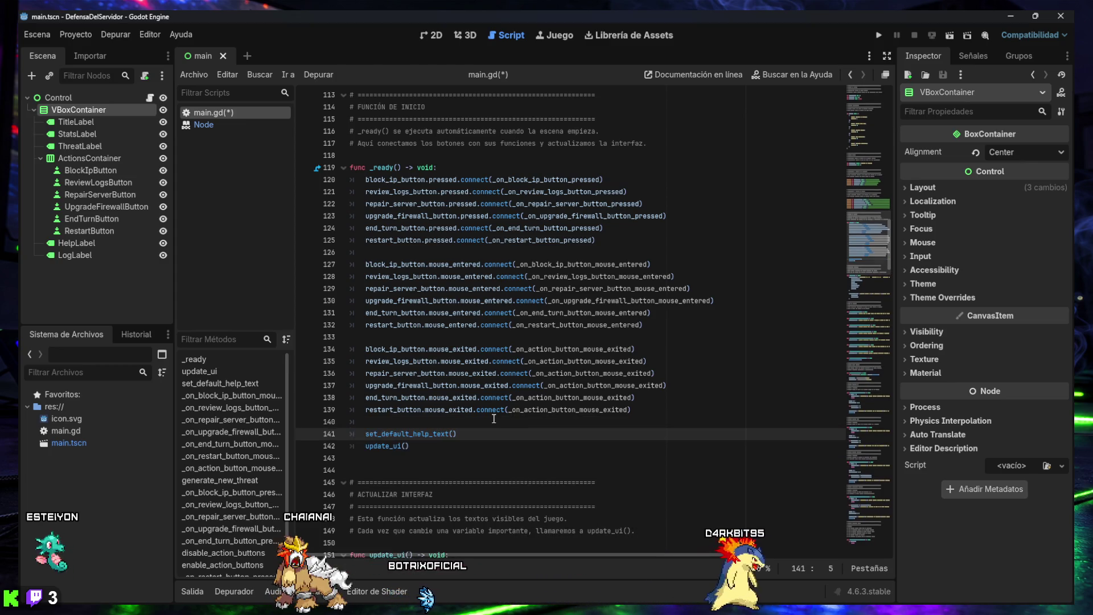
{"action": "key", "text": "Down"}
{"action": "key", "text": "Return"}
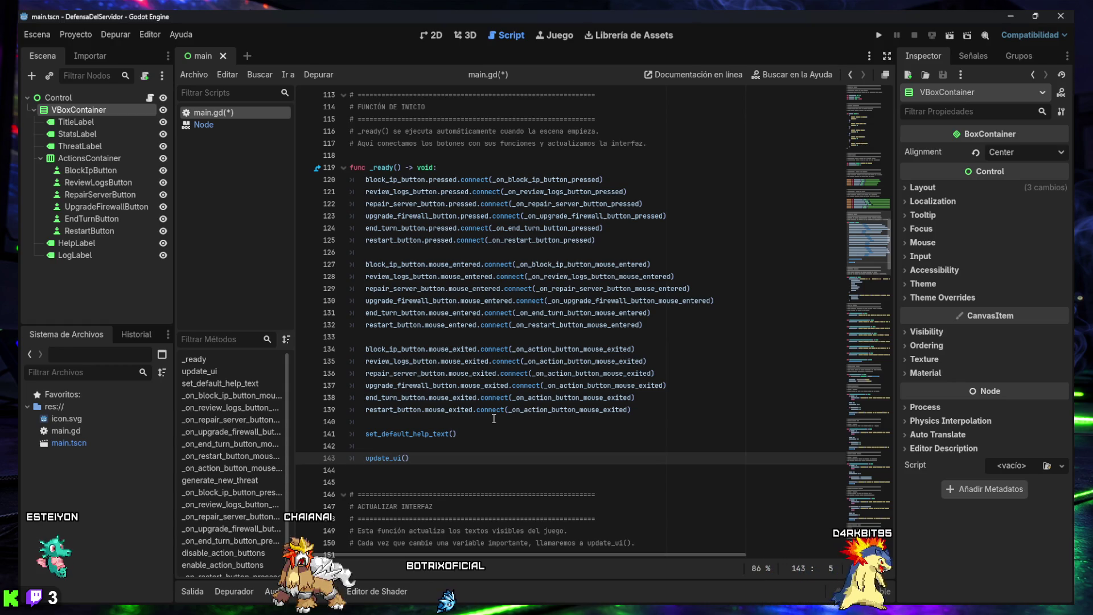
{"action": "key", "text": "ctrl+s"}
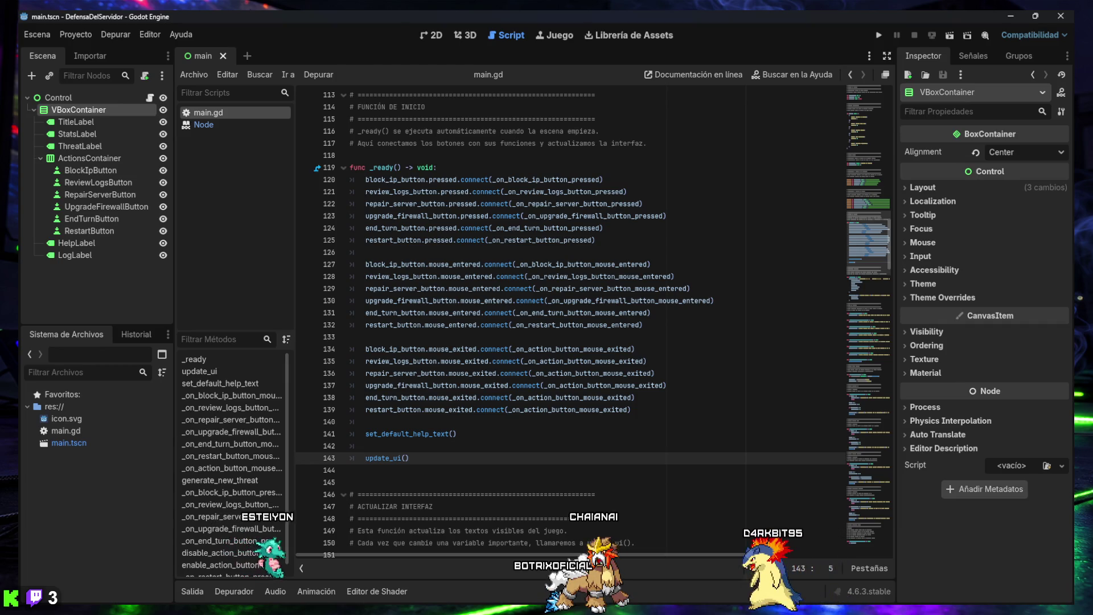
{"action": "left_click", "coordinate": [437, 41]}
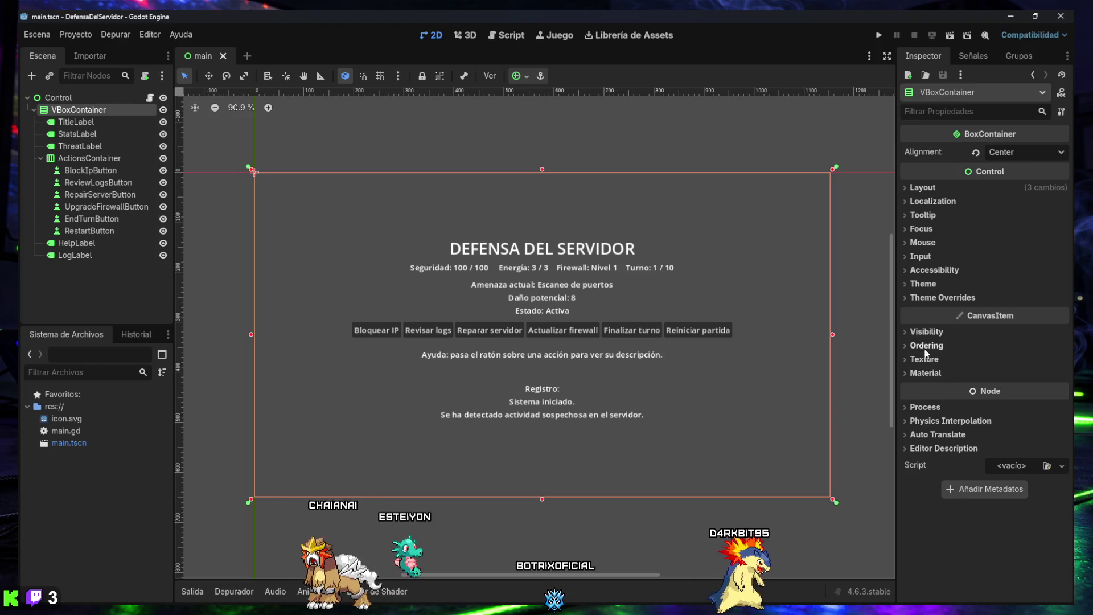
- Revert BlockIpButton's Tooltip > Text to empty and save main.tscn
{"action": "left_click", "coordinate": [922, 215]}
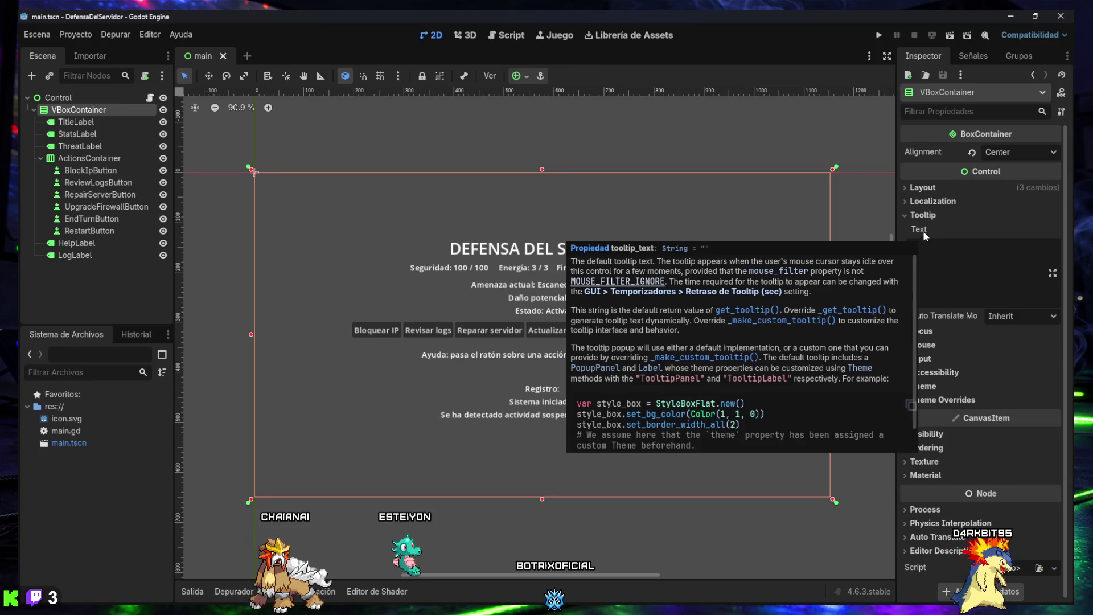
{"action": "left_click", "coordinate": [923, 215]}
{"action": "left_click", "coordinate": [90, 171]}
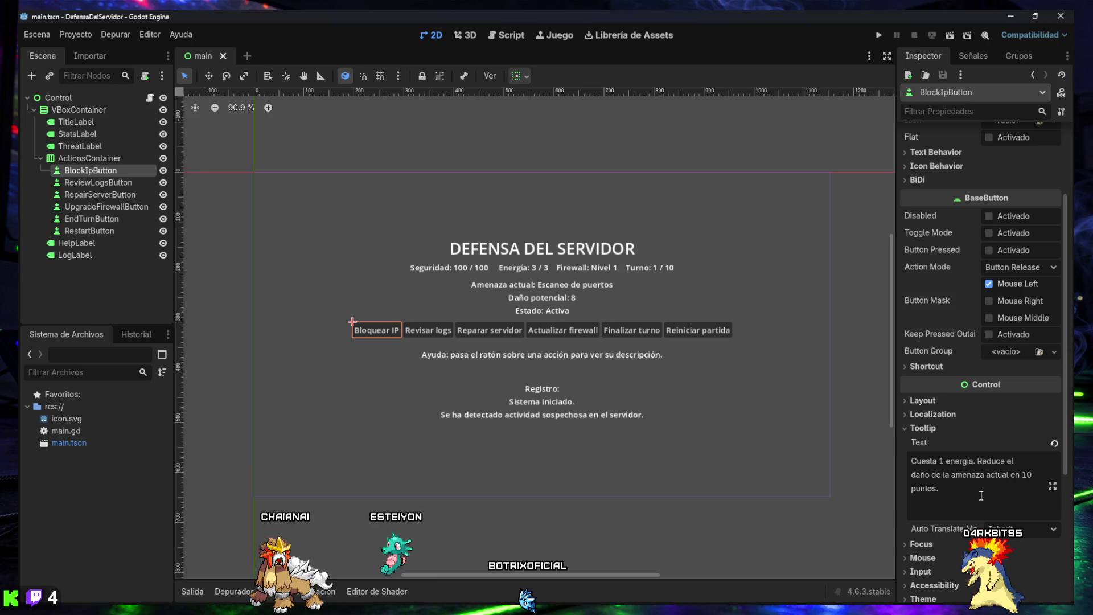
{"action": "left_click", "coordinate": [1053, 442]}
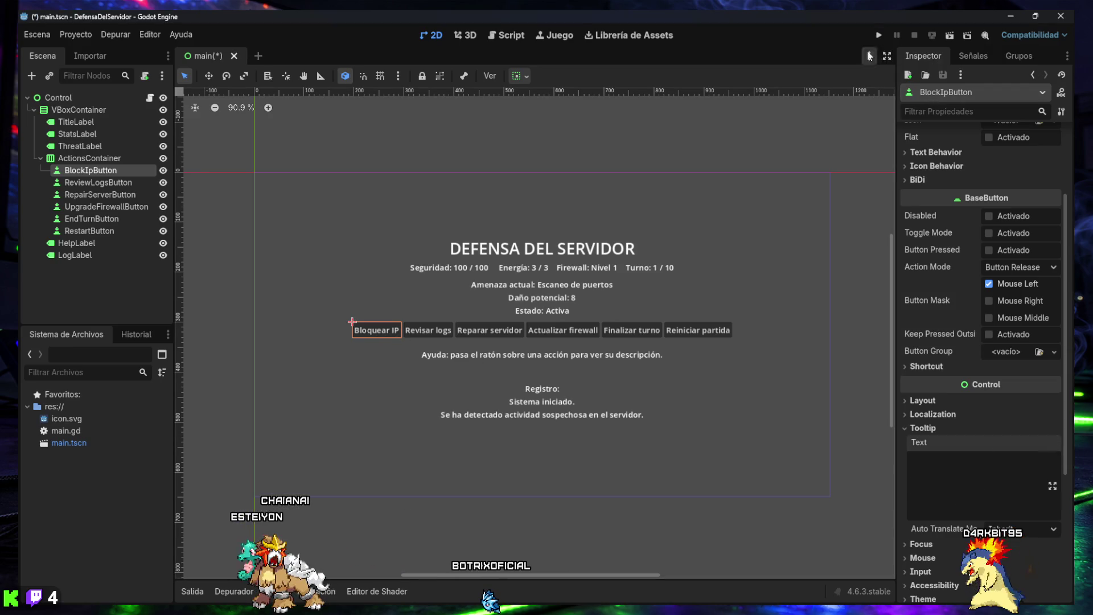
{"action": "key", "text": "ctrl+s"}
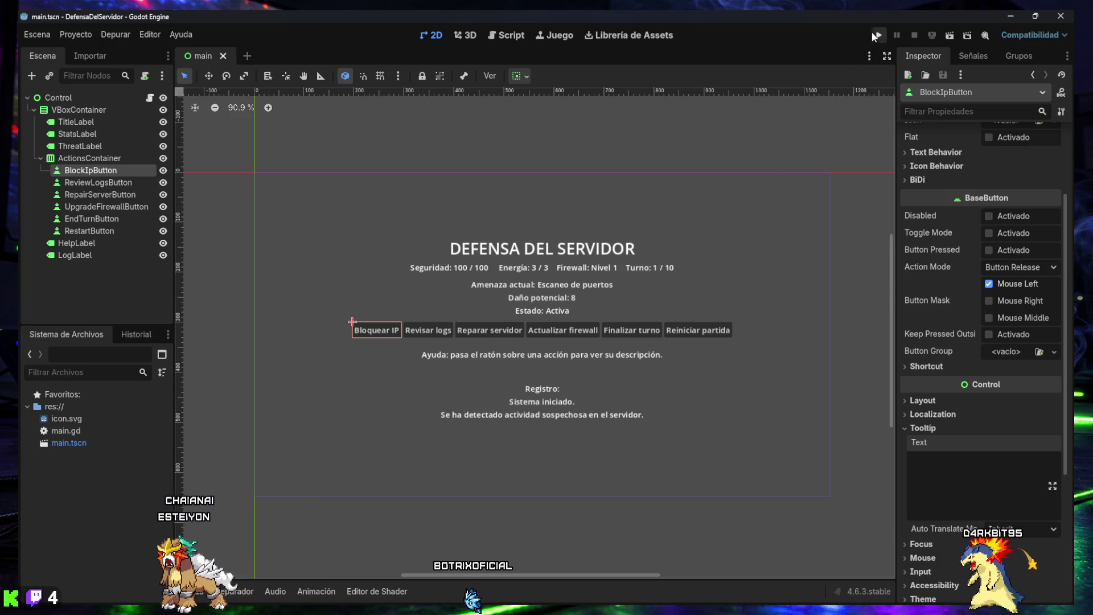
- Test-run the game, checking the help line over each action button, then close the game window
{"action": "left_click", "coordinate": [876, 36]}
{"action": "mouse_move", "coordinate": [363, 303]}
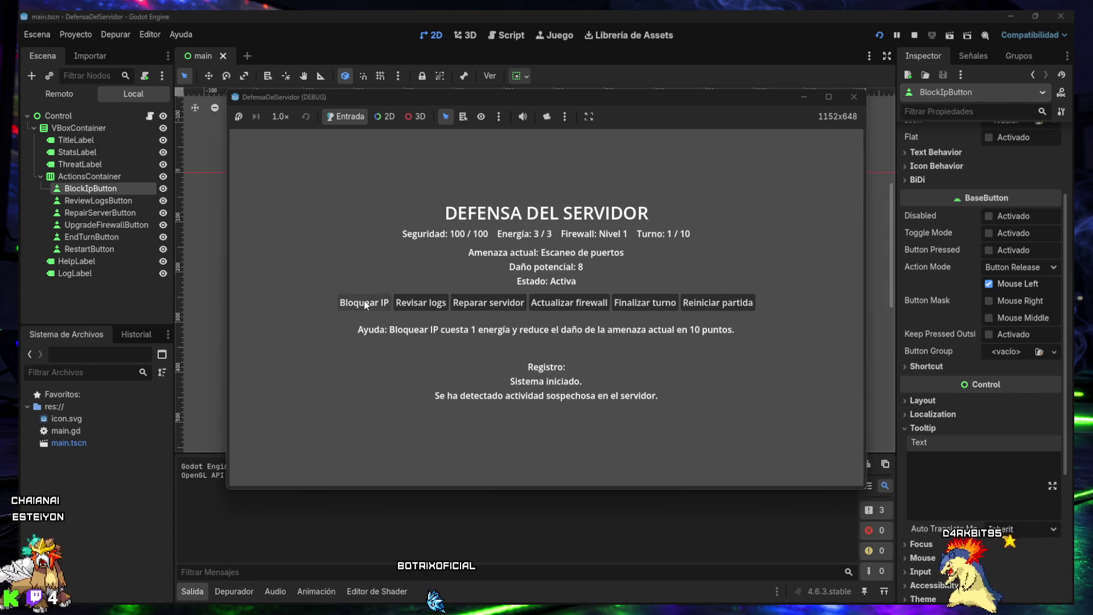
{"action": "mouse_move", "coordinate": [410, 304]}
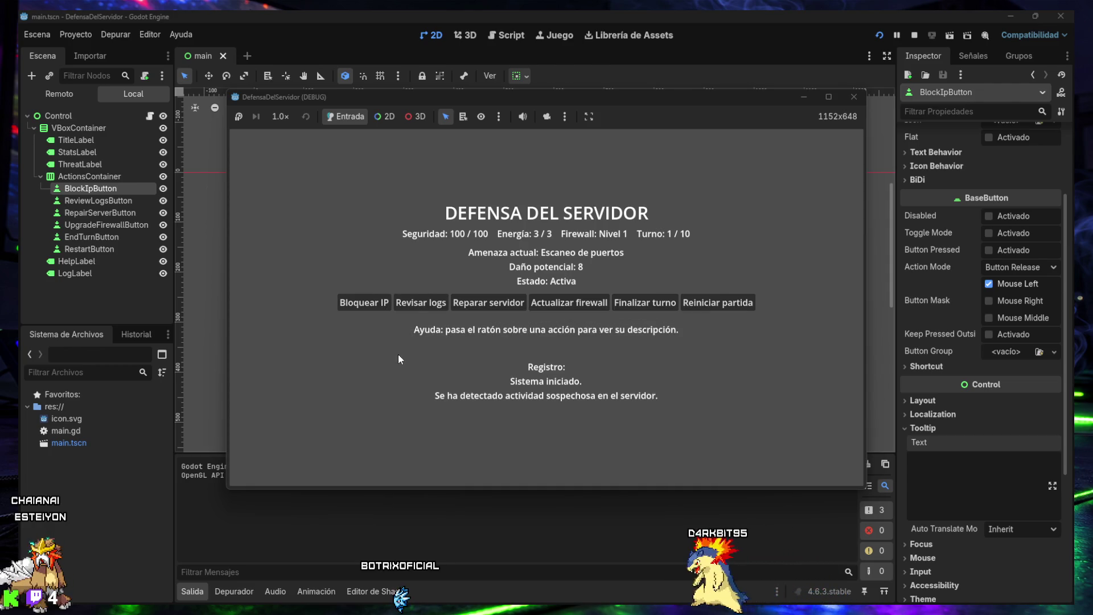
{"action": "mouse_move", "coordinate": [477, 305]}
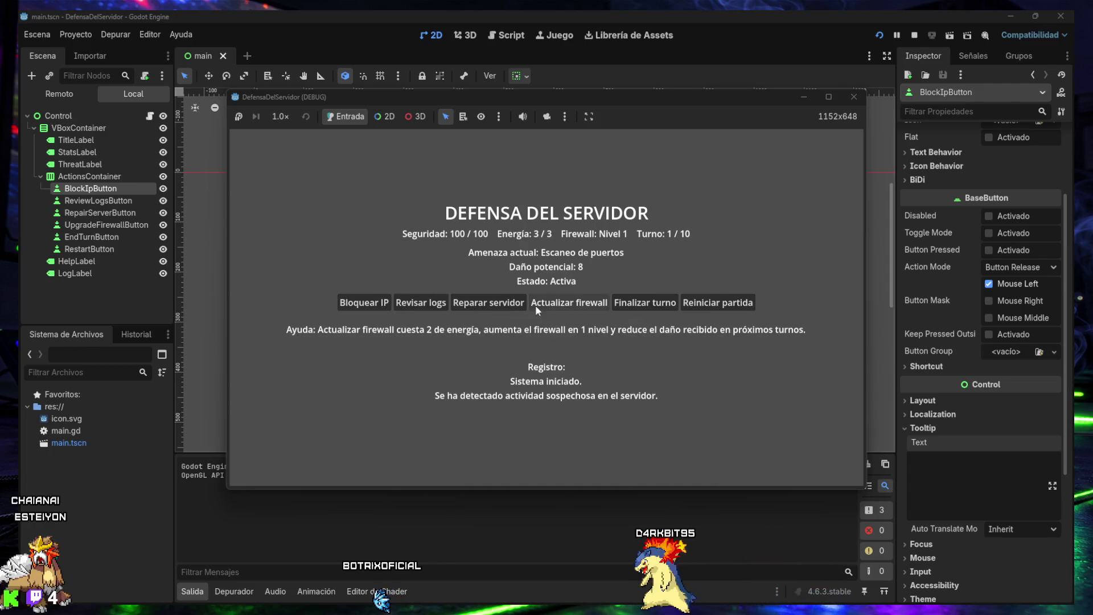
{"action": "mouse_move", "coordinate": [711, 299]}
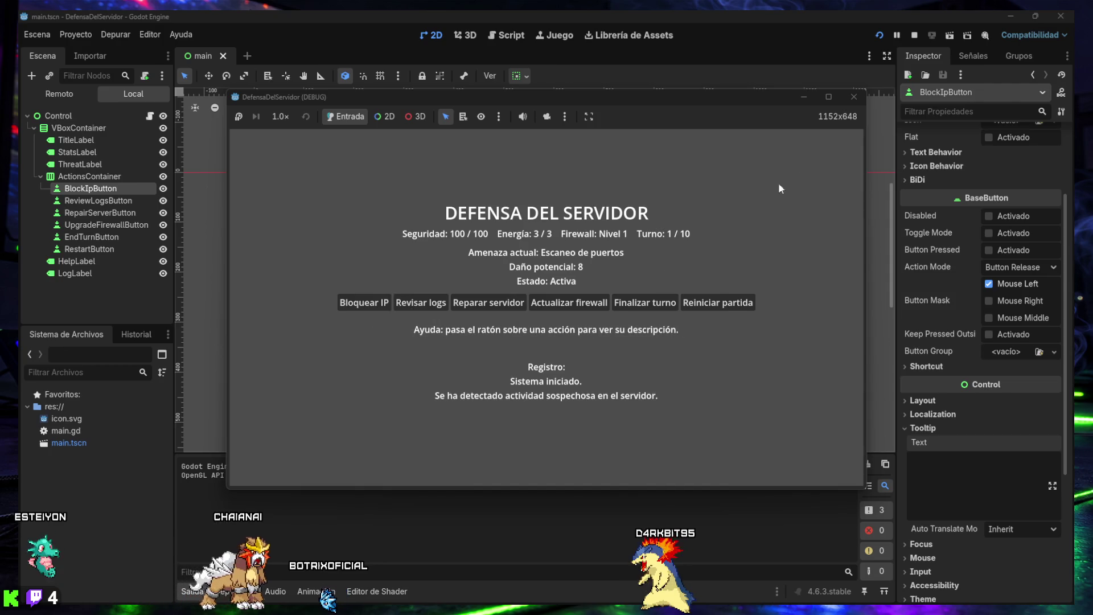
{"action": "left_click", "coordinate": [852, 98]}
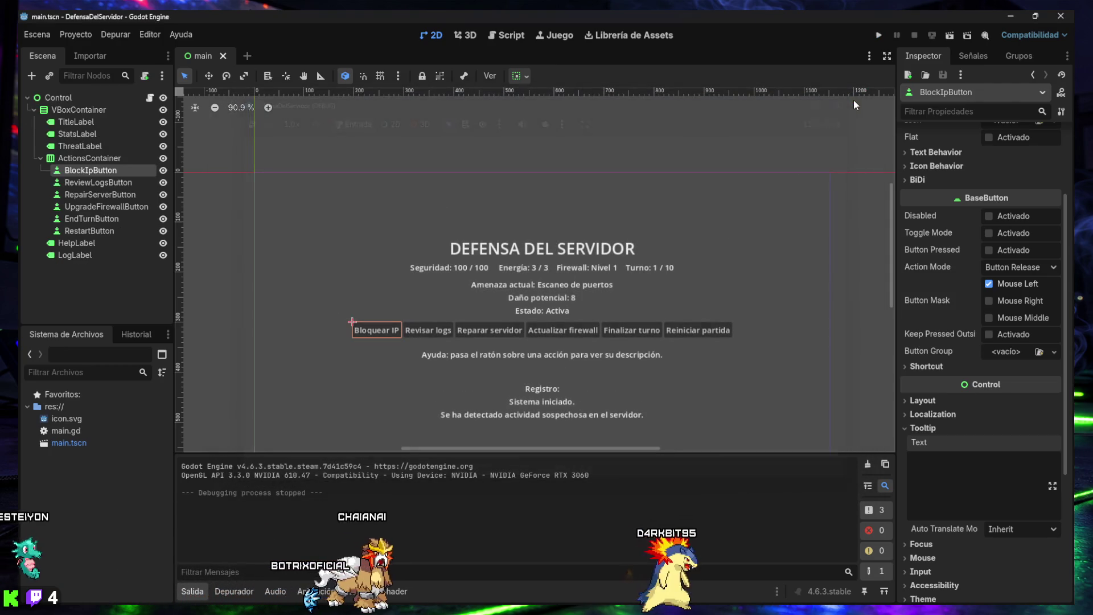
{"action": "left_click", "coordinate": [85, 182]}
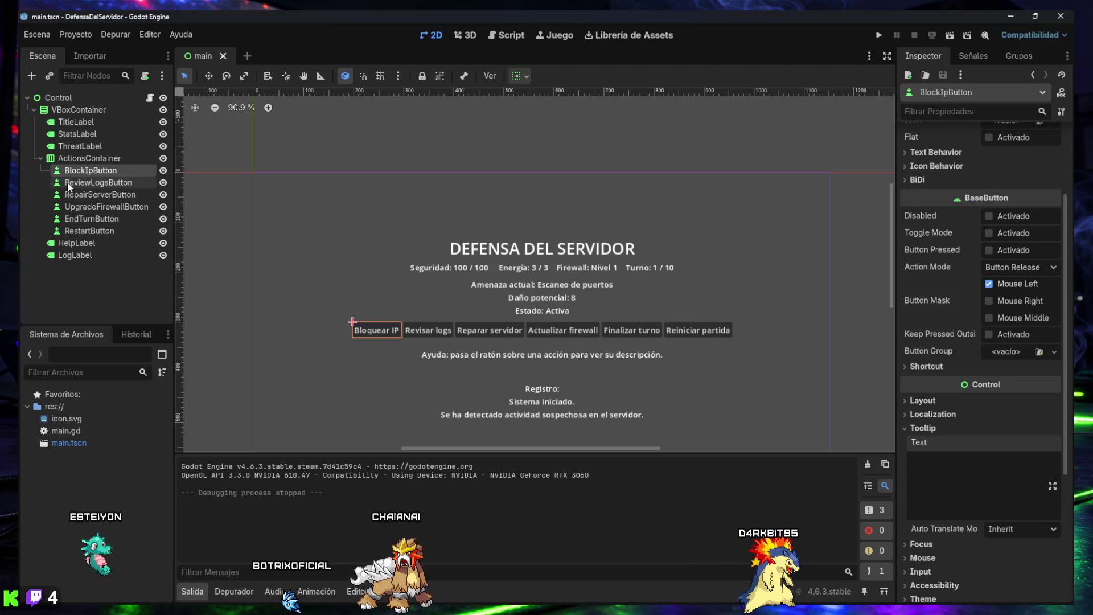
- Clear RepairServerButton's tooltip text by reverting it in the Inspector
{"action": "left_click", "coordinate": [94, 195], "text": "ctrl"}
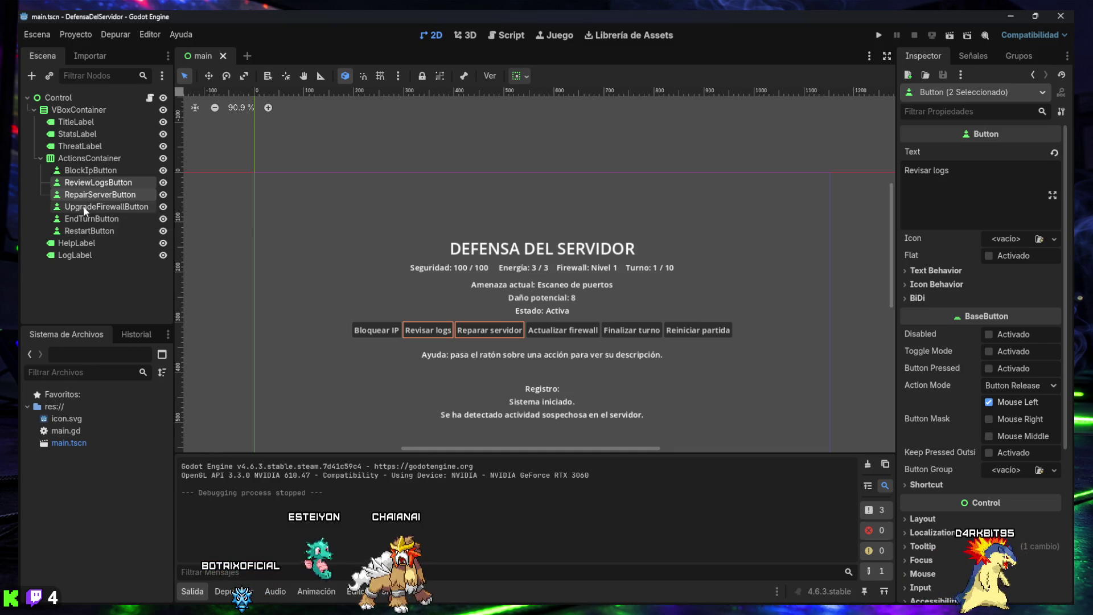
{"action": "left_click", "coordinate": [84, 208], "text": "ctrl"}
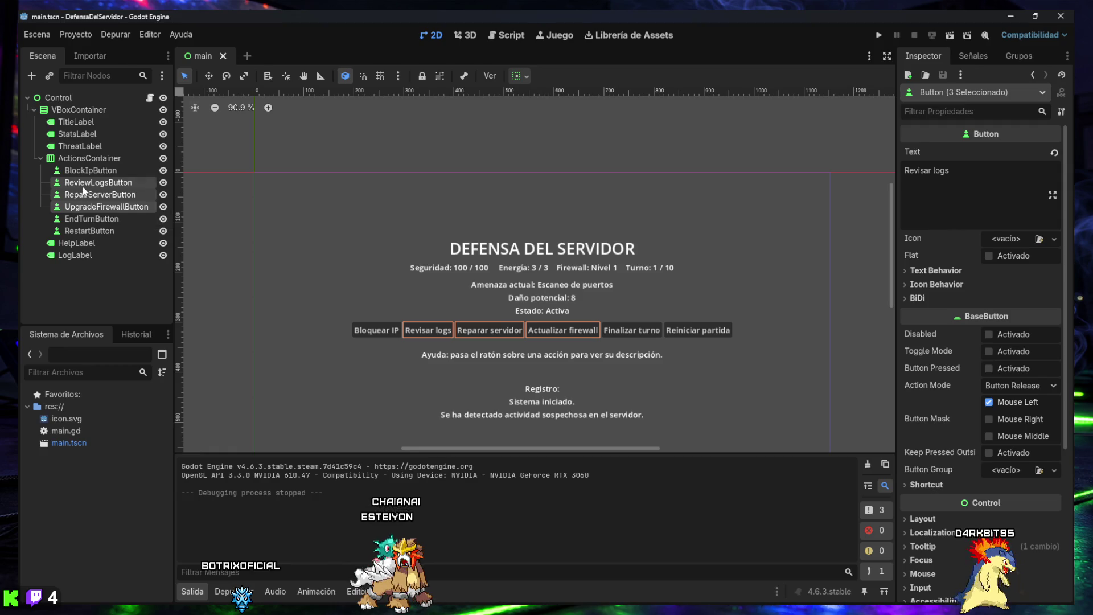
{"action": "left_click", "coordinate": [84, 192], "text": "ctrl"}
{"action": "left_click", "coordinate": [143, 206], "text": "ctrl"}
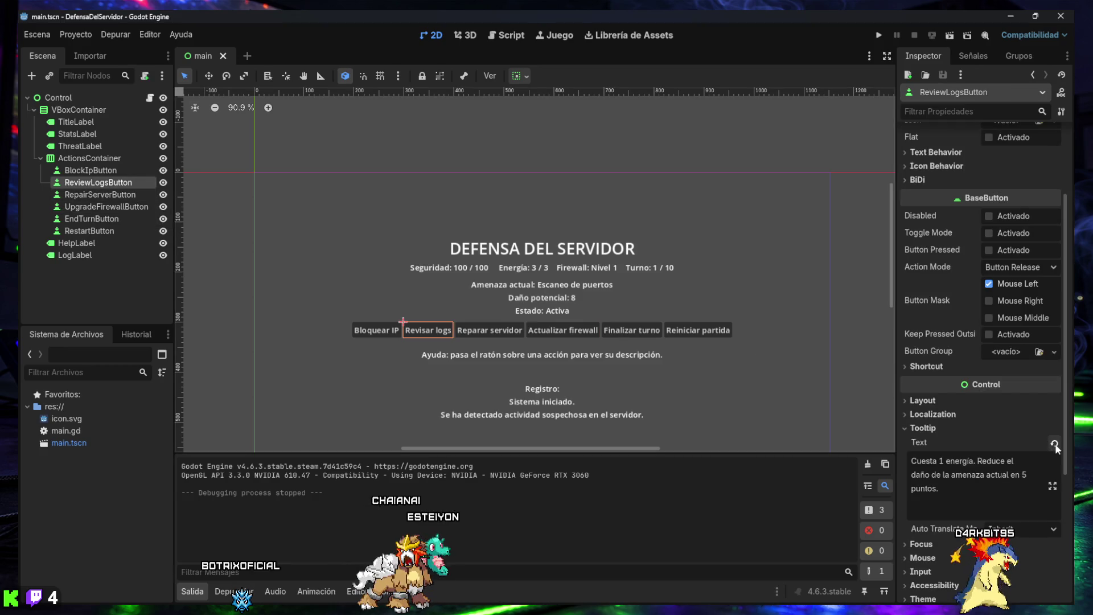
{"action": "left_click", "coordinate": [100, 195]}
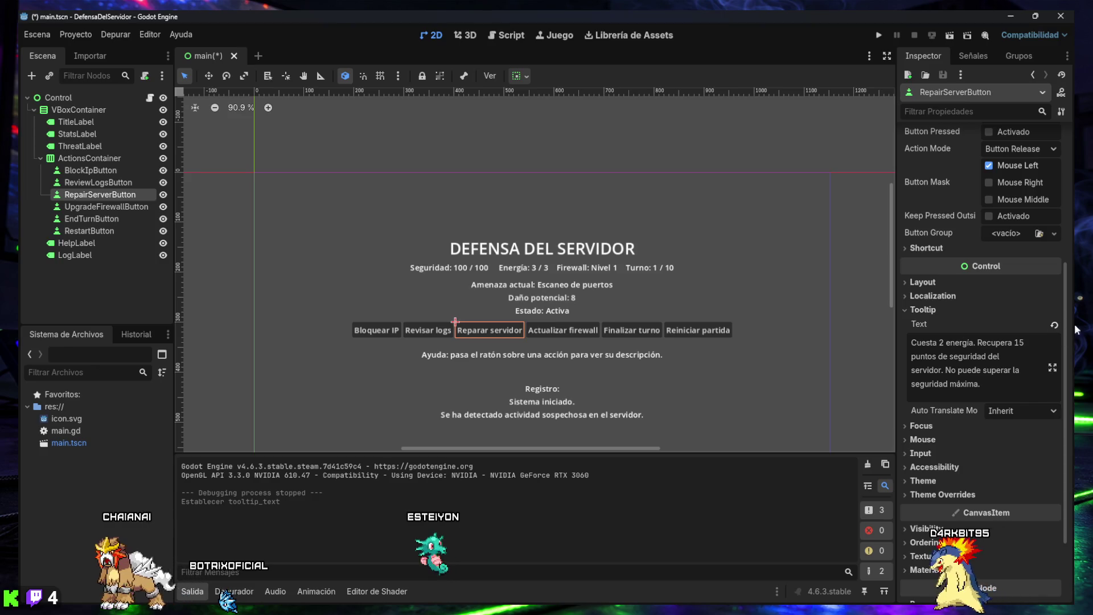
{"action": "left_click", "coordinate": [1054, 325]}
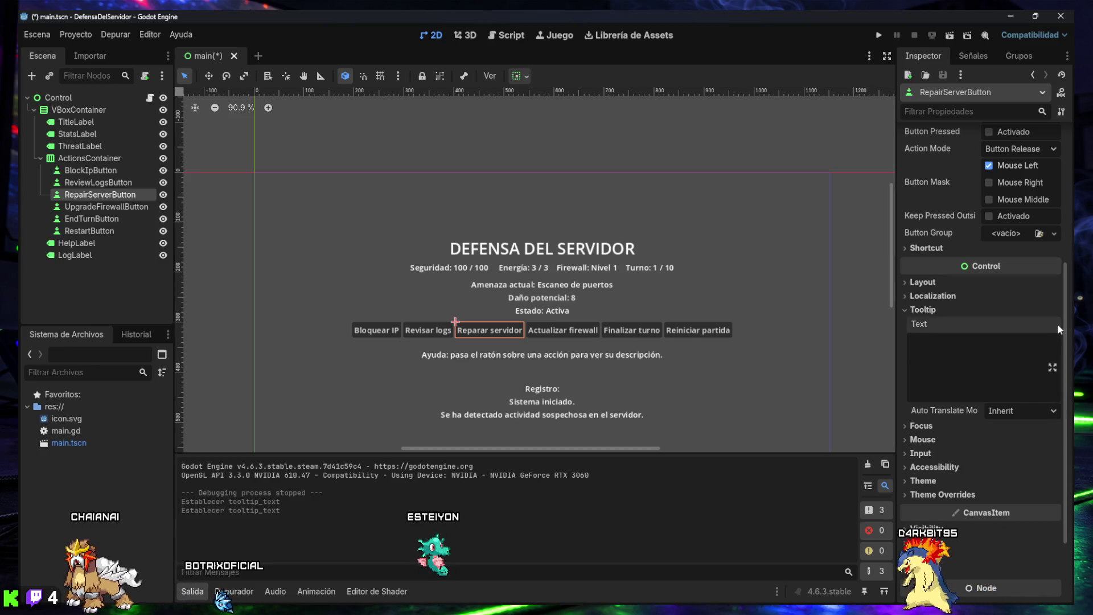
- Revert the tooltip texts of UpgradeFirewallButton, EndTurnButton and RestartButton to empty
{"action": "left_click", "coordinate": [75, 208]}
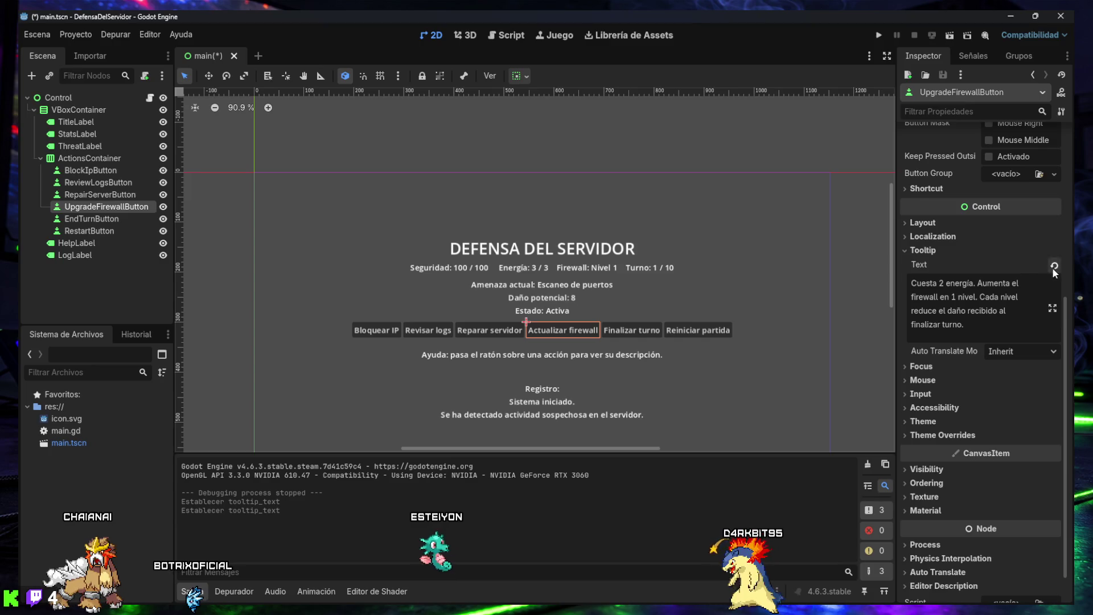
{"action": "left_click", "coordinate": [1054, 265]}
{"action": "left_click", "coordinate": [91, 219]}
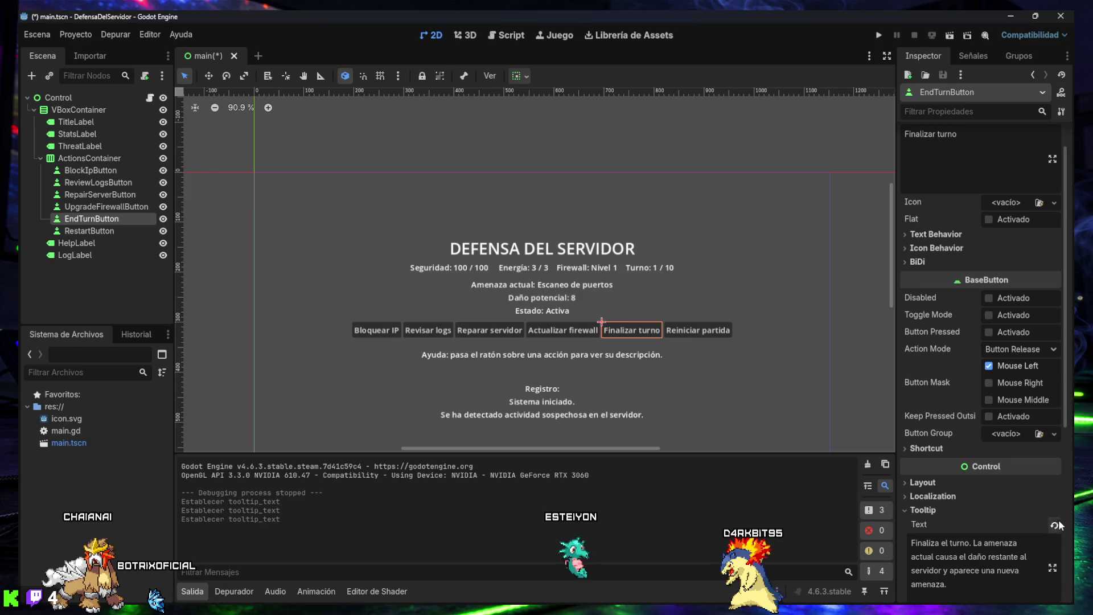
{"action": "left_click", "coordinate": [1054, 525]}
{"action": "left_click", "coordinate": [78, 234]}
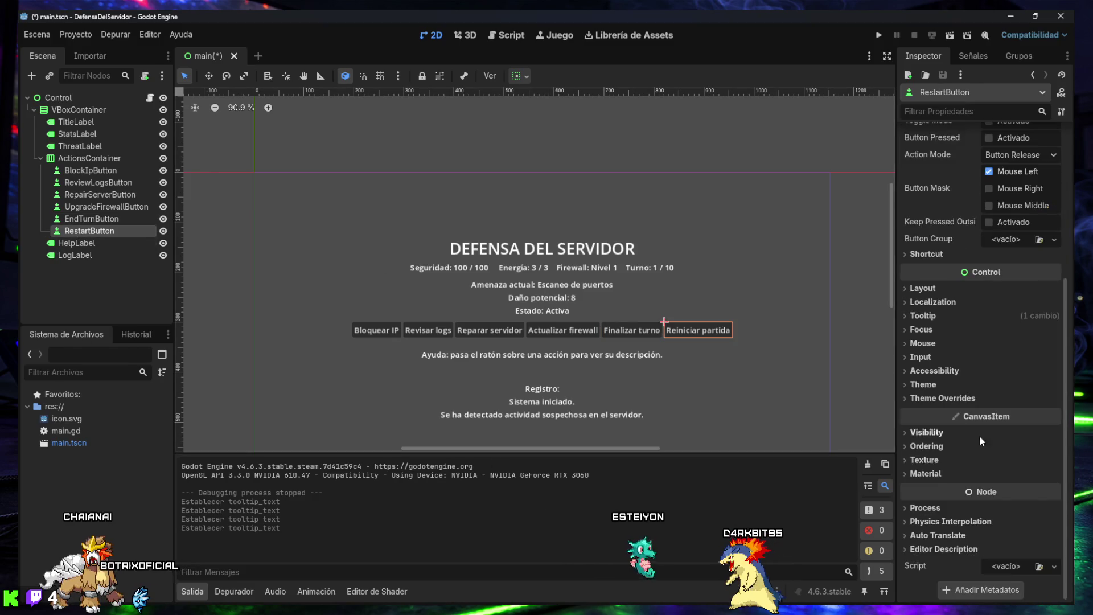
{"action": "left_click", "coordinate": [932, 317]}
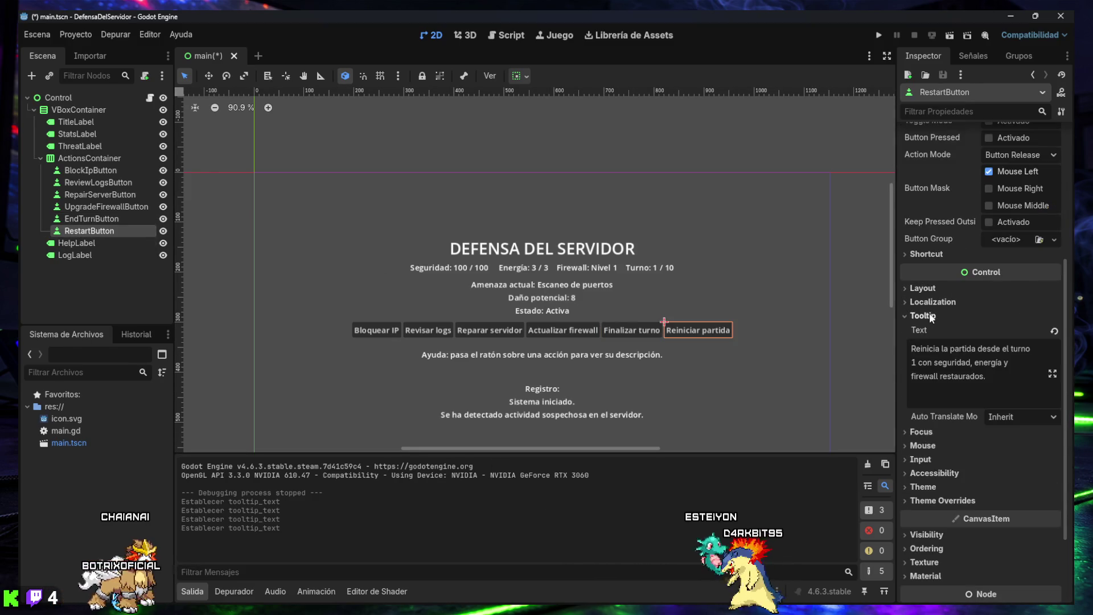
{"action": "left_click", "coordinate": [1054, 333]}
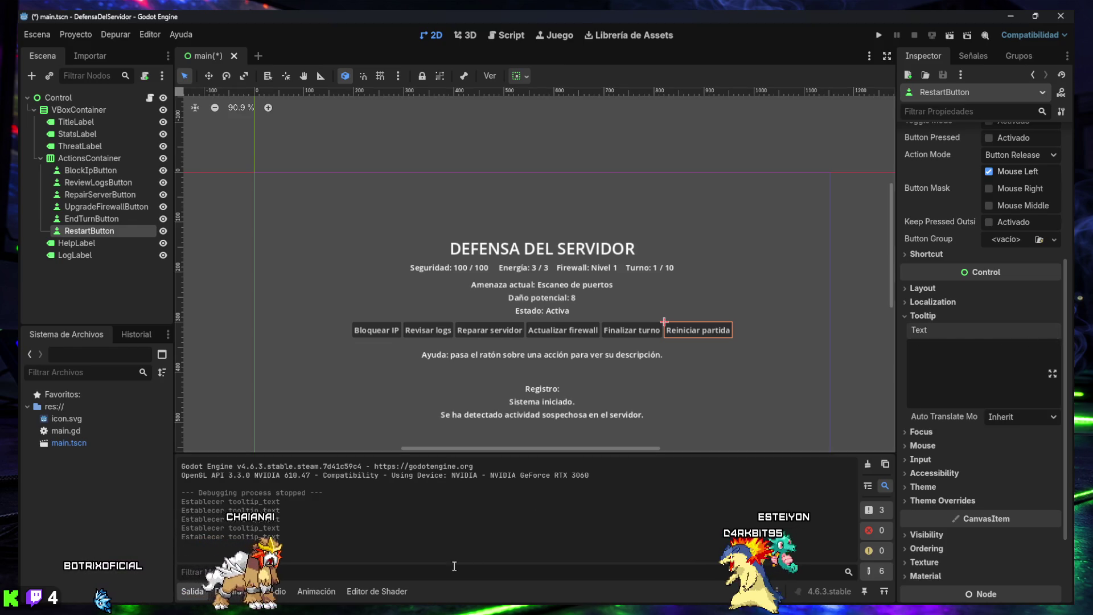
- Hide the Output panel, save main.tscn and launch the game with F5
{"action": "left_click", "coordinate": [193, 583]}
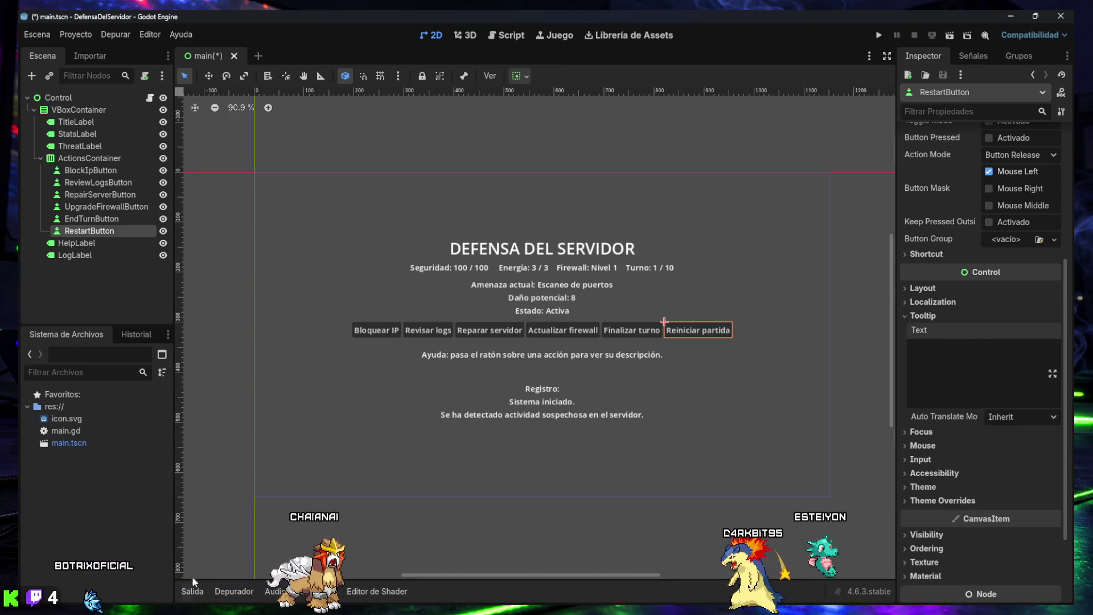
{"action": "left_click", "coordinate": [626, 362]}
{"action": "left_click", "coordinate": [62, 283]}
{"action": "key", "text": "ctrl+s"}
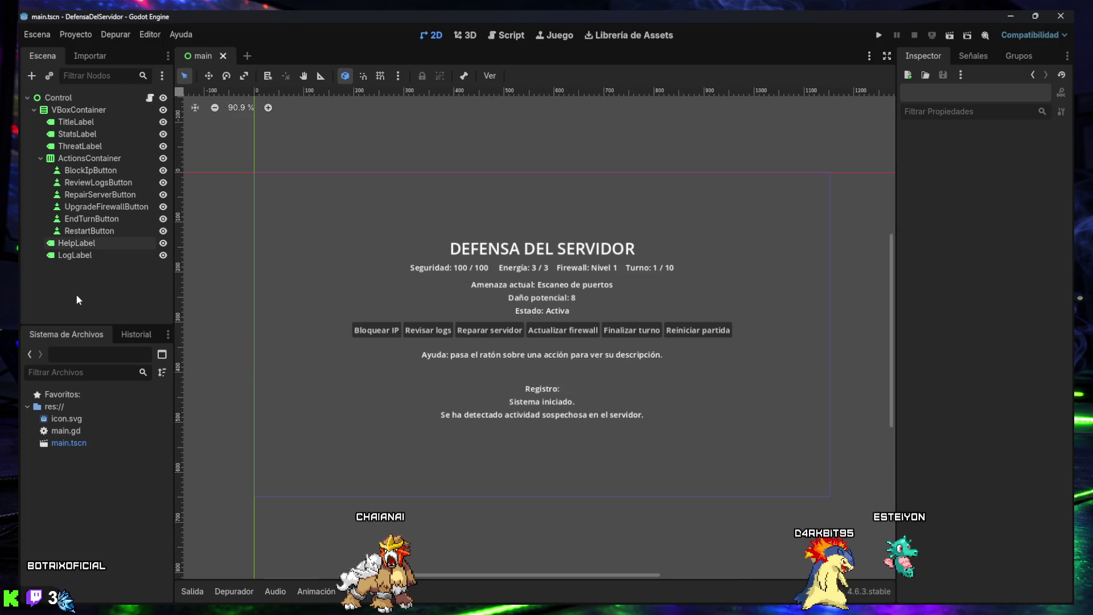
{"action": "key", "text": "F5"}
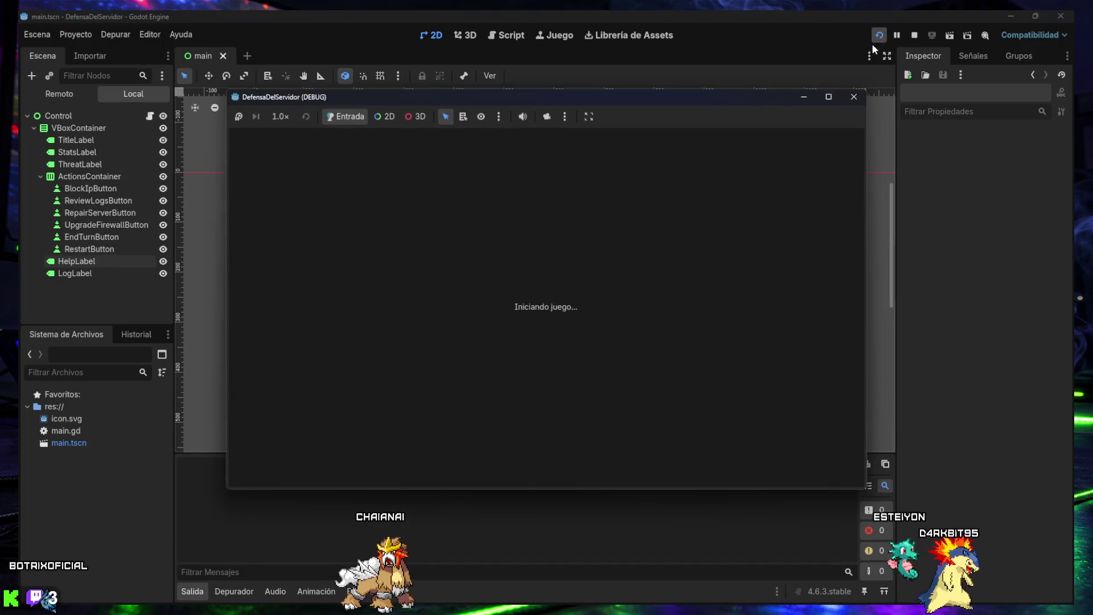
- Play turns 1–5, blocking IPs, upgrading the firewall to level 3 and ending each turn
{"action": "mouse_move", "coordinate": [455, 302]}
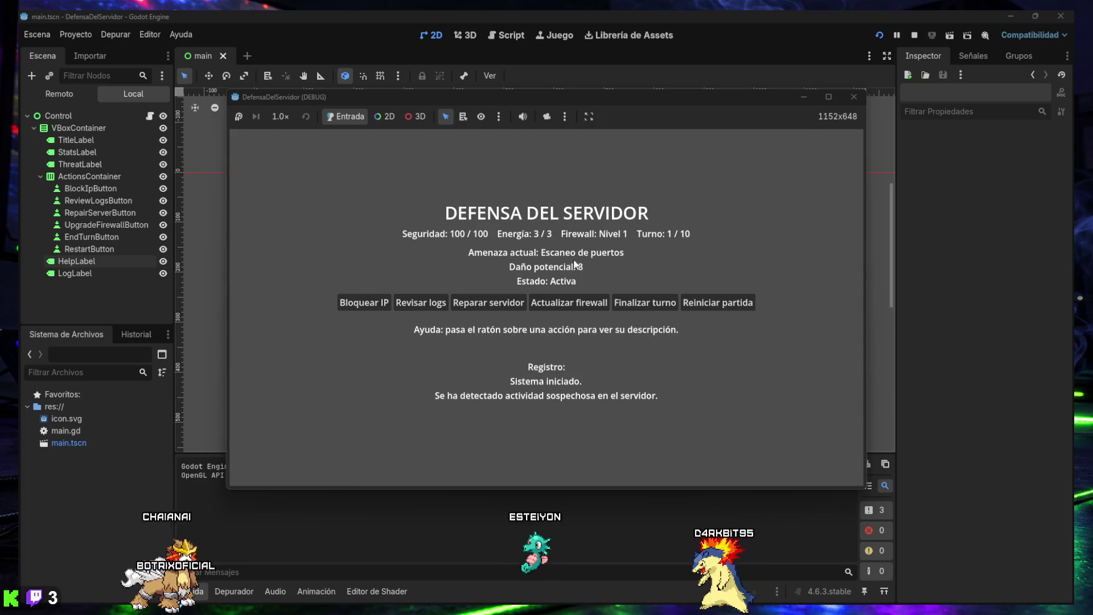
{"action": "left_click", "coordinate": [369, 306]}
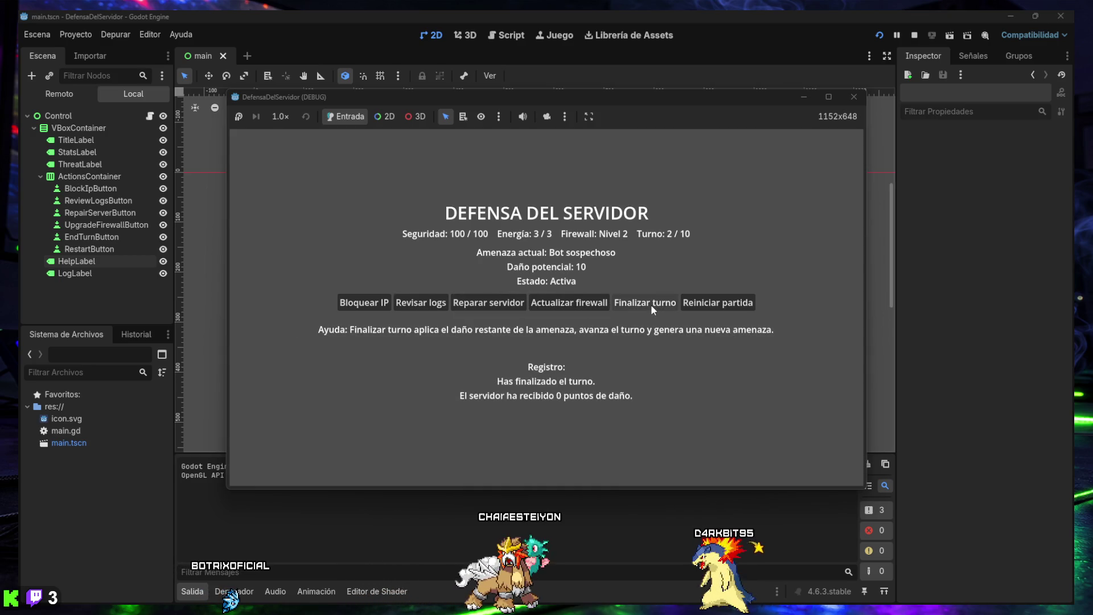
{"action": "left_click", "coordinate": [364, 306]}
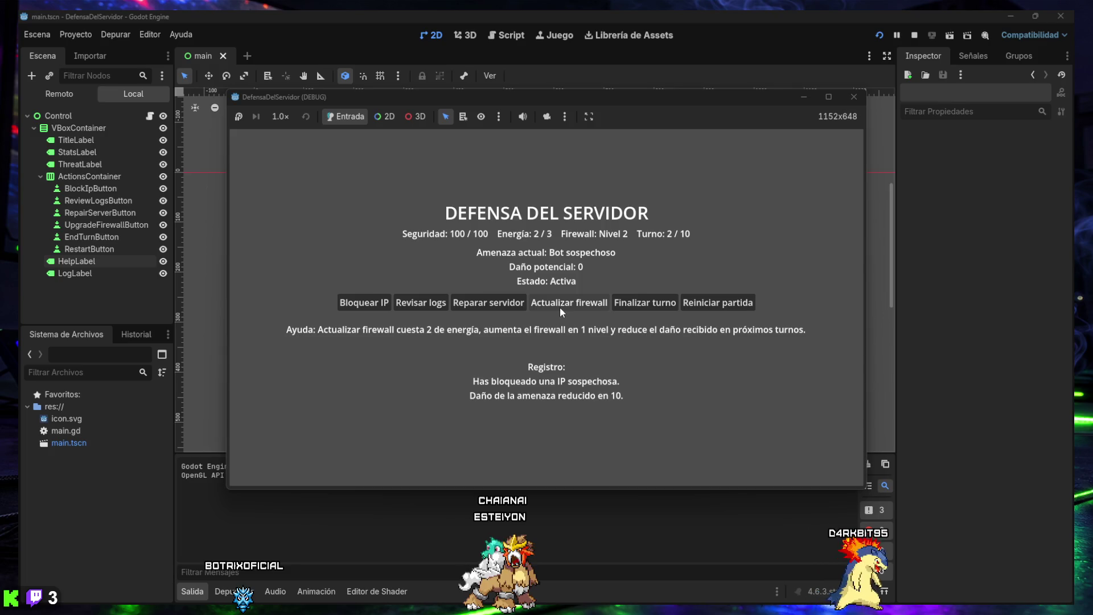
{"action": "left_click", "coordinate": [560, 306]}
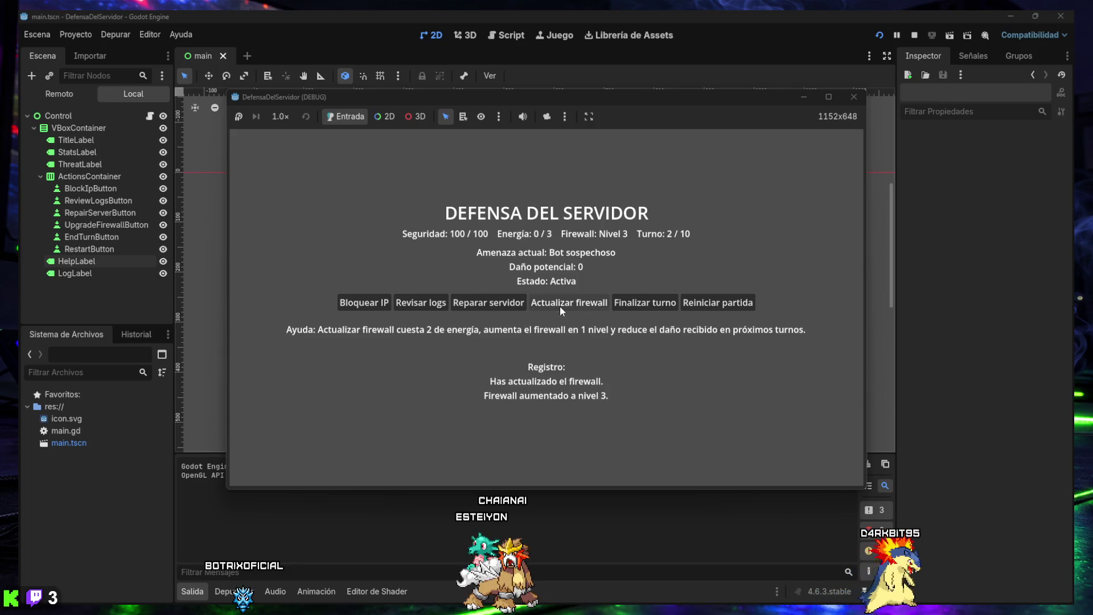
{"action": "left_click", "coordinate": [640, 303]}
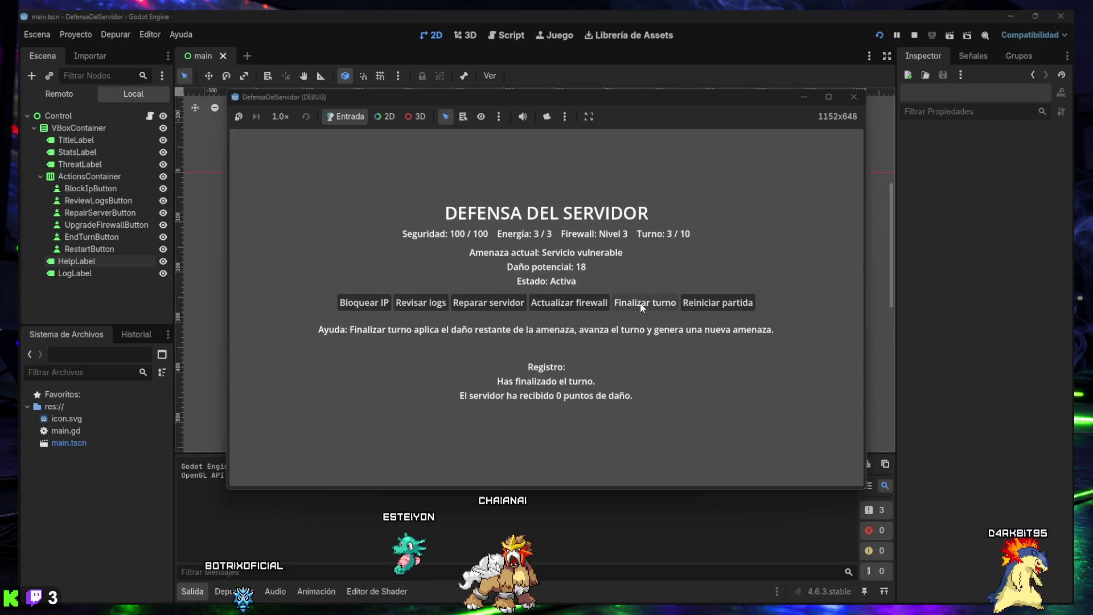
{"action": "left_click", "coordinate": [364, 304]}
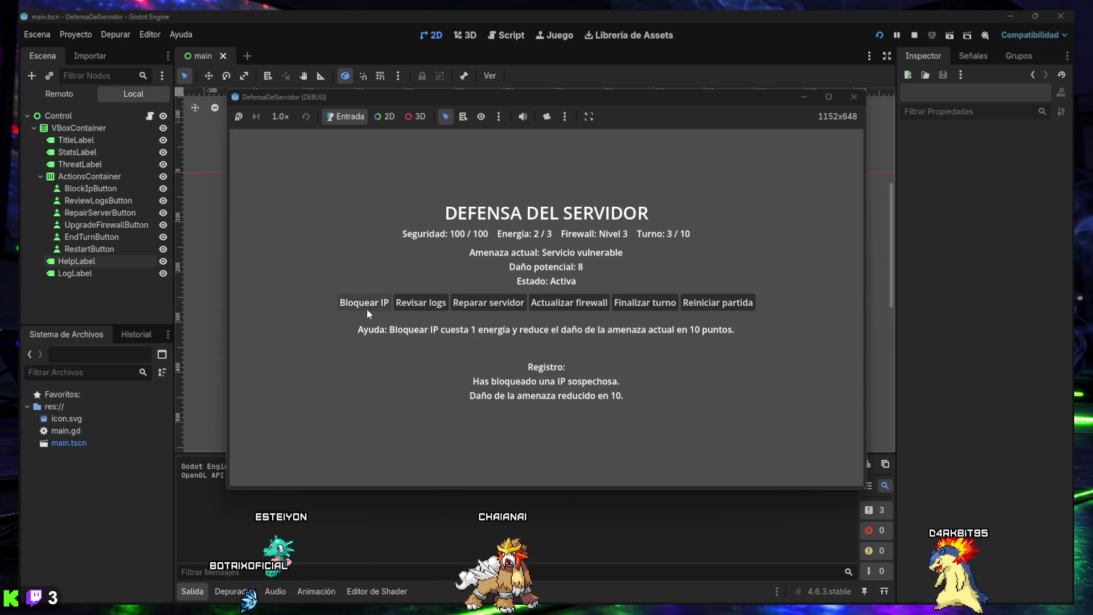
{"action": "left_click", "coordinate": [364, 306]}
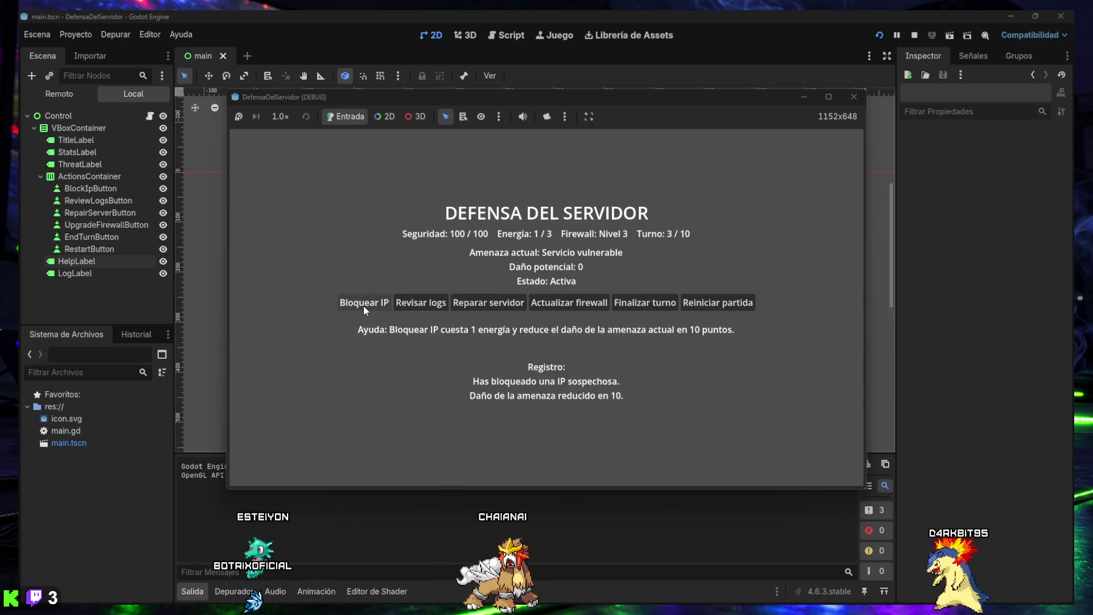
{"action": "left_click", "coordinate": [631, 310]}
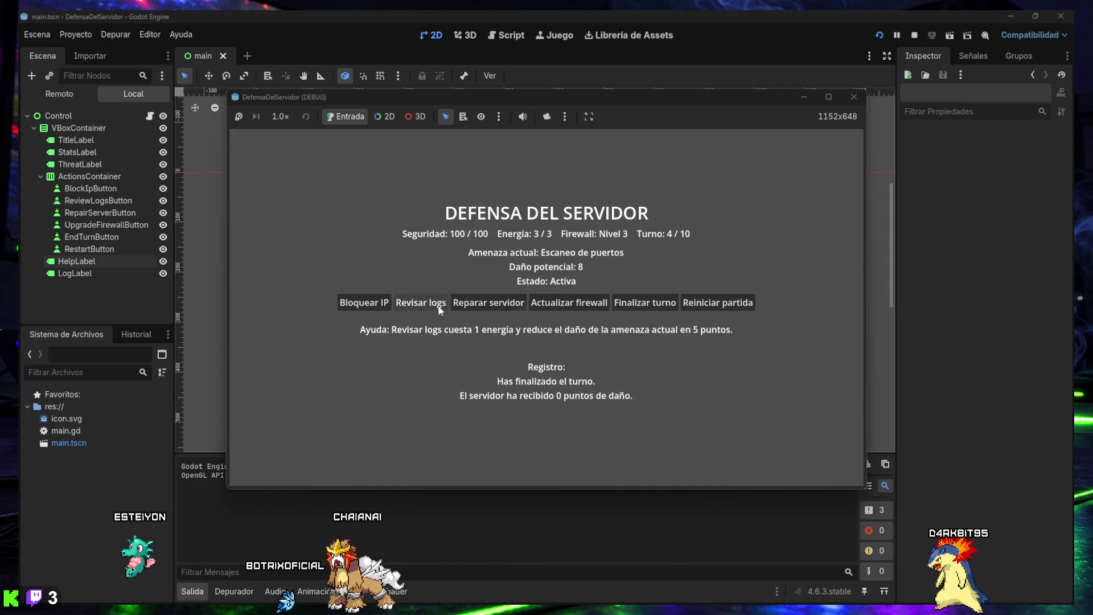
{"action": "left_click", "coordinate": [390, 303]}
{"action": "left_click", "coordinate": [613, 303]}
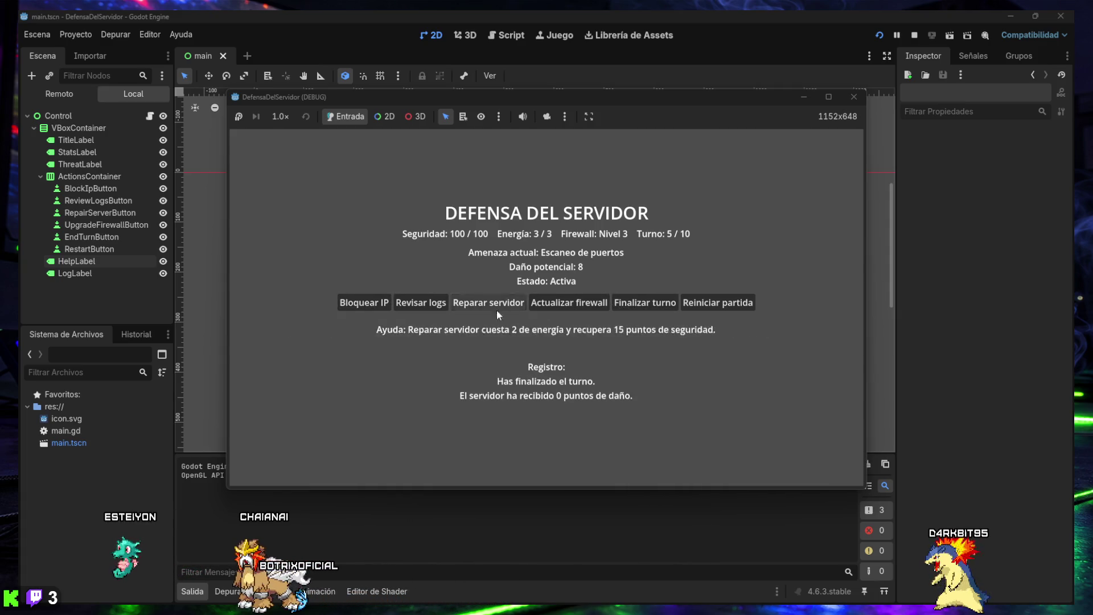
{"action": "left_click", "coordinate": [364, 305]}
{"action": "left_click", "coordinate": [638, 306]}
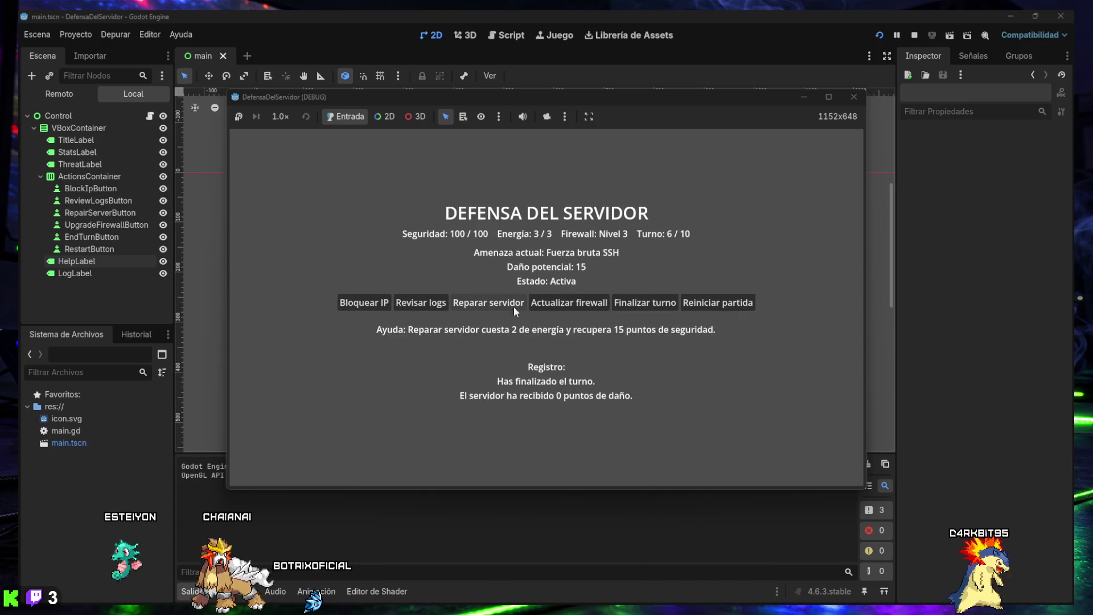
- Play turns 6–8, upgrading the firewall to level 4 and reviewing logs to clear threats
{"action": "left_click", "coordinate": [362, 304]}
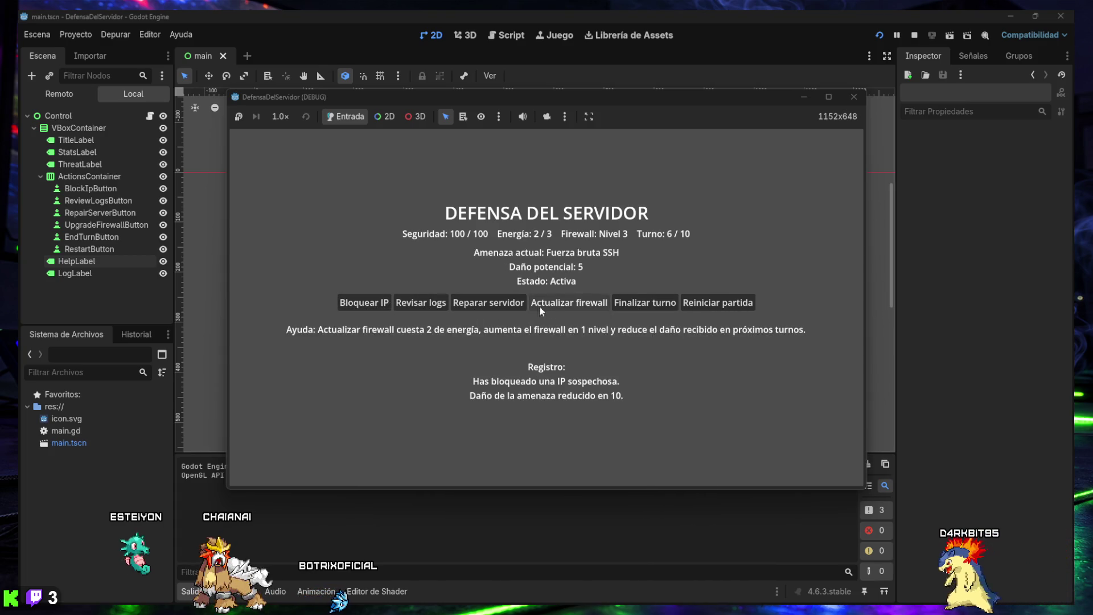
{"action": "left_click", "coordinate": [554, 306]}
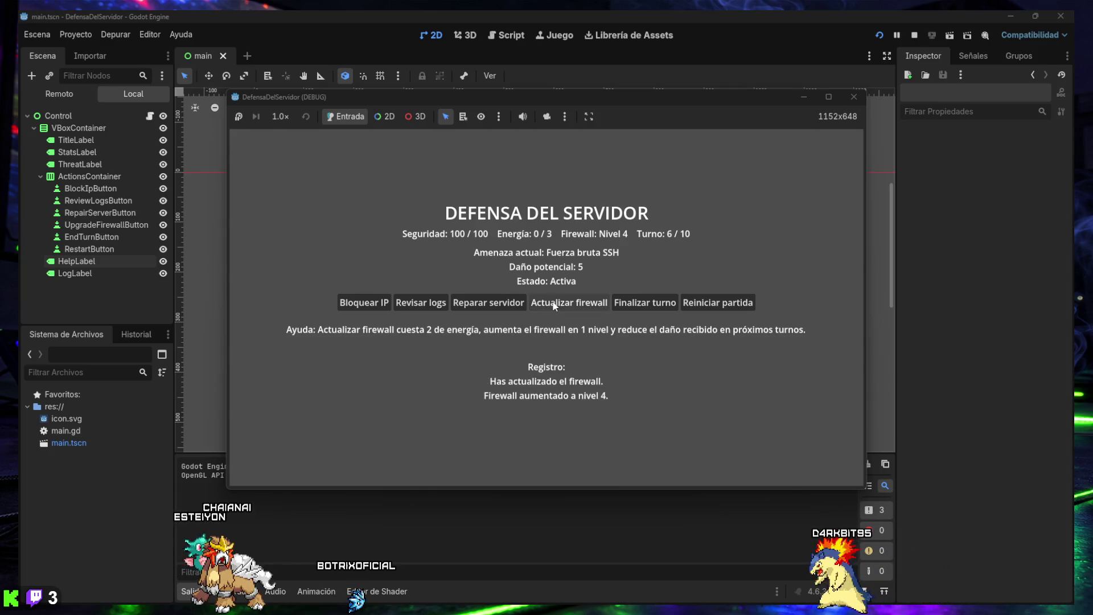
{"action": "left_click", "coordinate": [418, 306]}
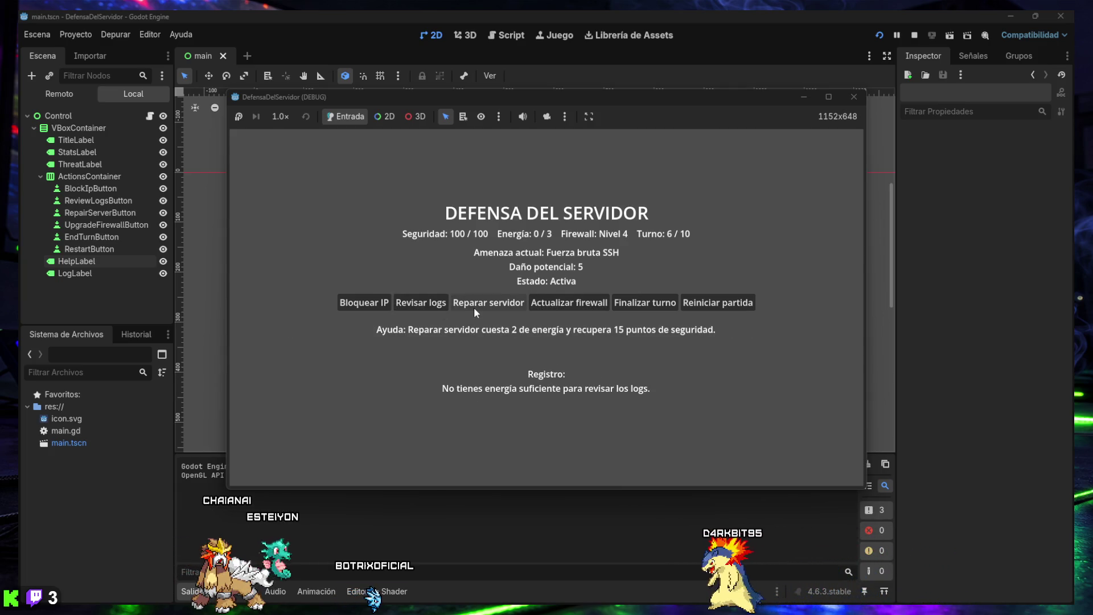
{"action": "left_click", "coordinate": [628, 303]}
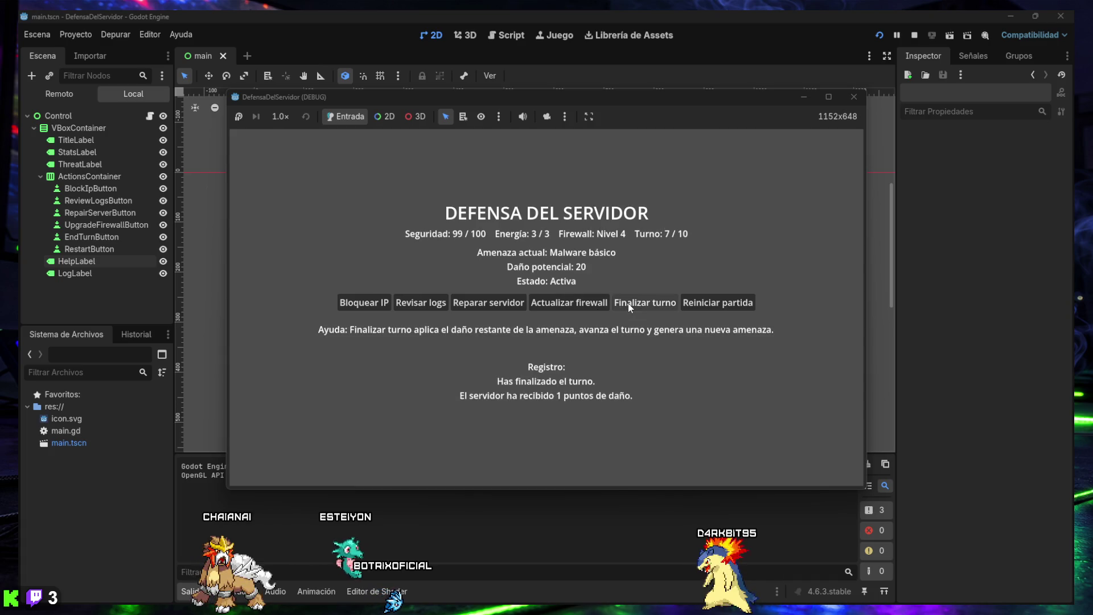
{"action": "left_click", "coordinate": [421, 307]}
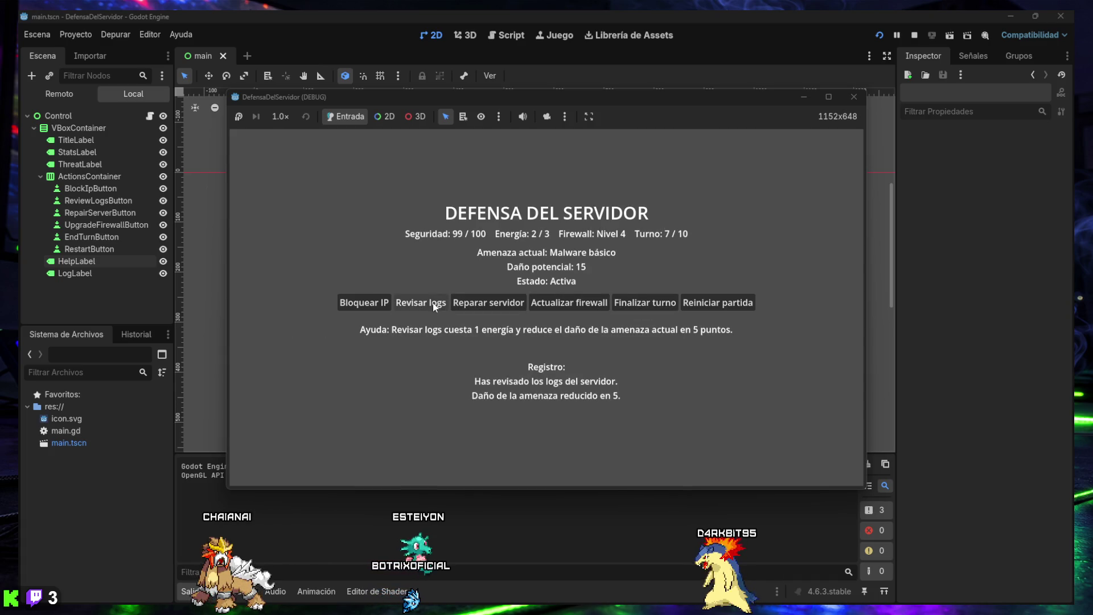
{"action": "left_click", "coordinate": [423, 306]}
{"action": "left_click", "coordinate": [359, 303]}
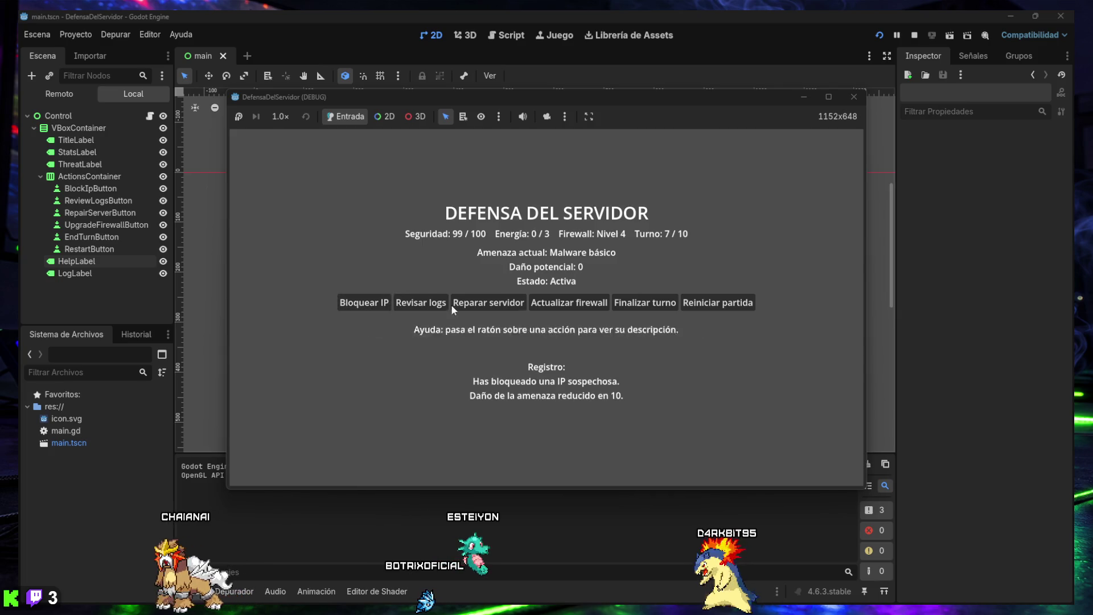
{"action": "left_click", "coordinate": [635, 306]}
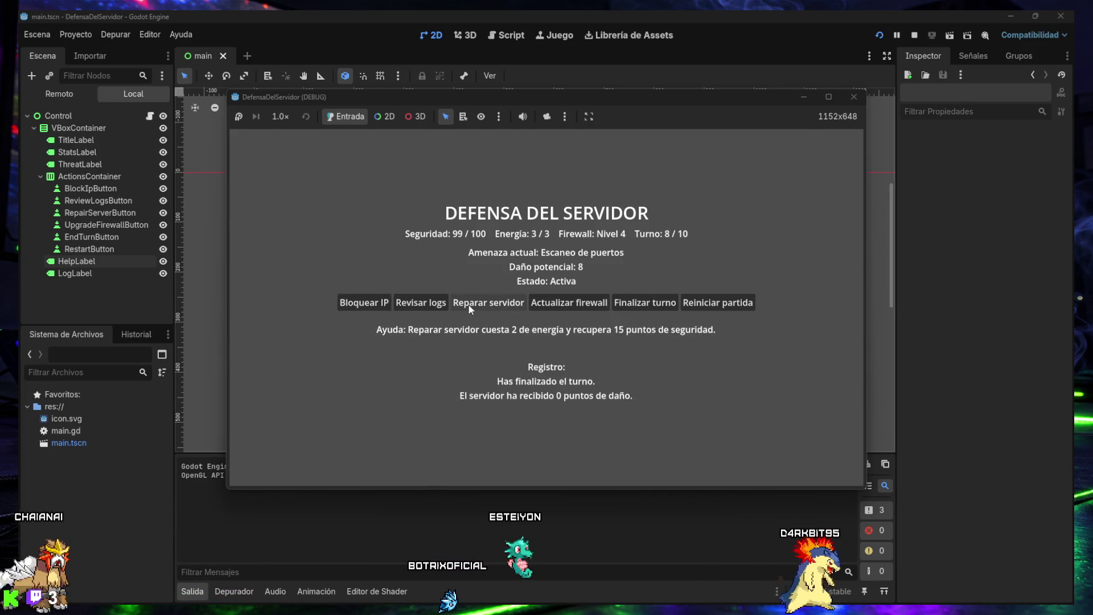
{"action": "left_click", "coordinate": [429, 303]}
{"action": "left_click", "coordinate": [430, 303]}
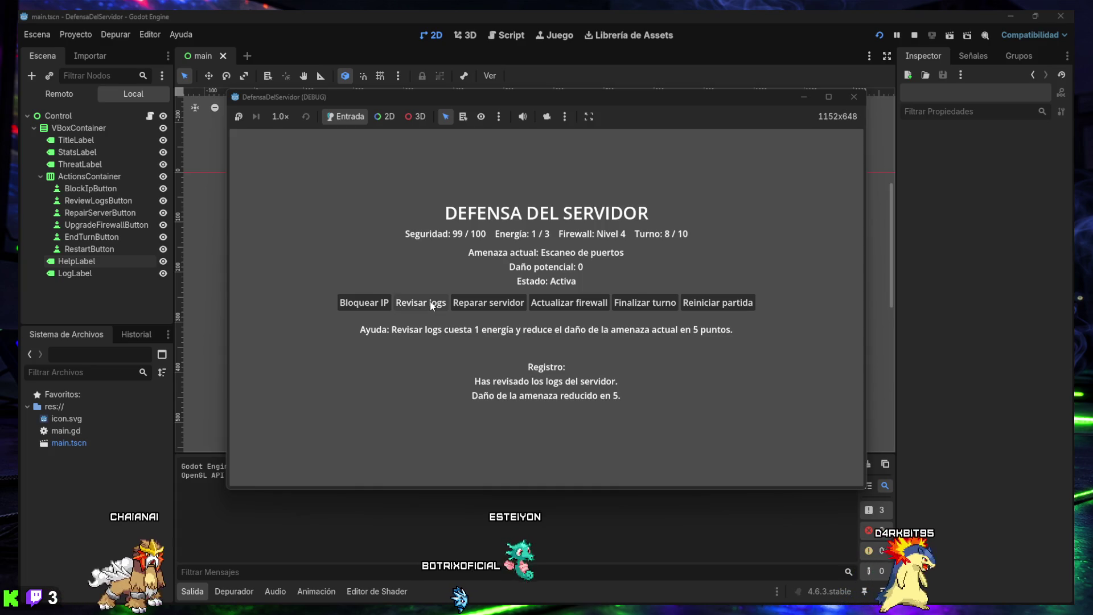
{"action": "left_click", "coordinate": [643, 297]}
{"action": "mouse_move", "coordinate": [425, 306]}
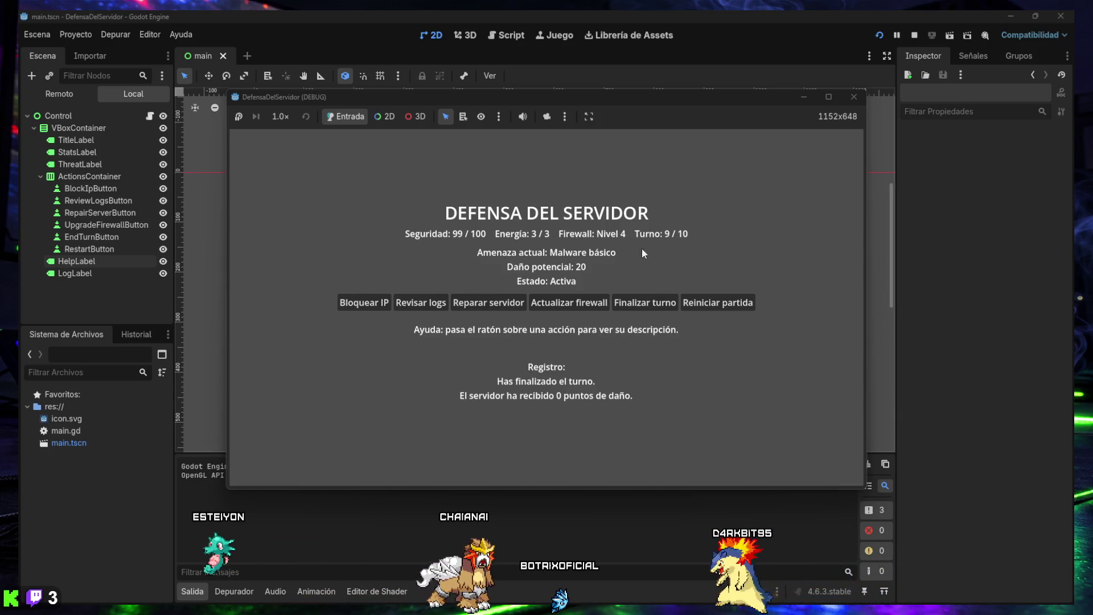
- Upgrade the firewall to level 5, repair 15 security, and end turn 10 for VICTORIA
{"action": "mouse_move", "coordinate": [562, 305]}
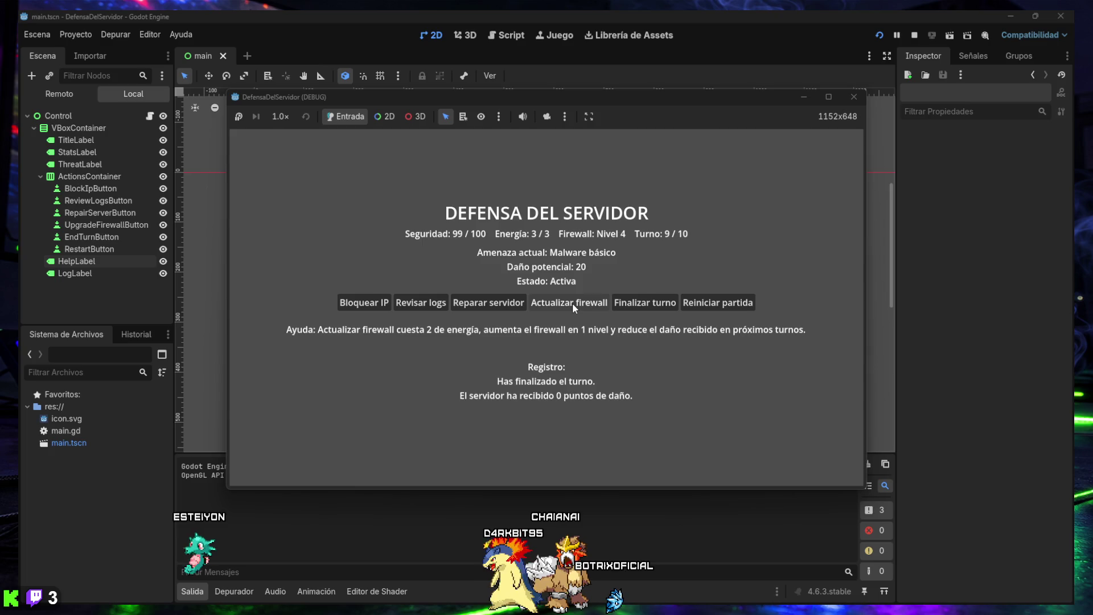
{"action": "left_click", "coordinate": [572, 302]}
{"action": "mouse_move", "coordinate": [624, 306]}
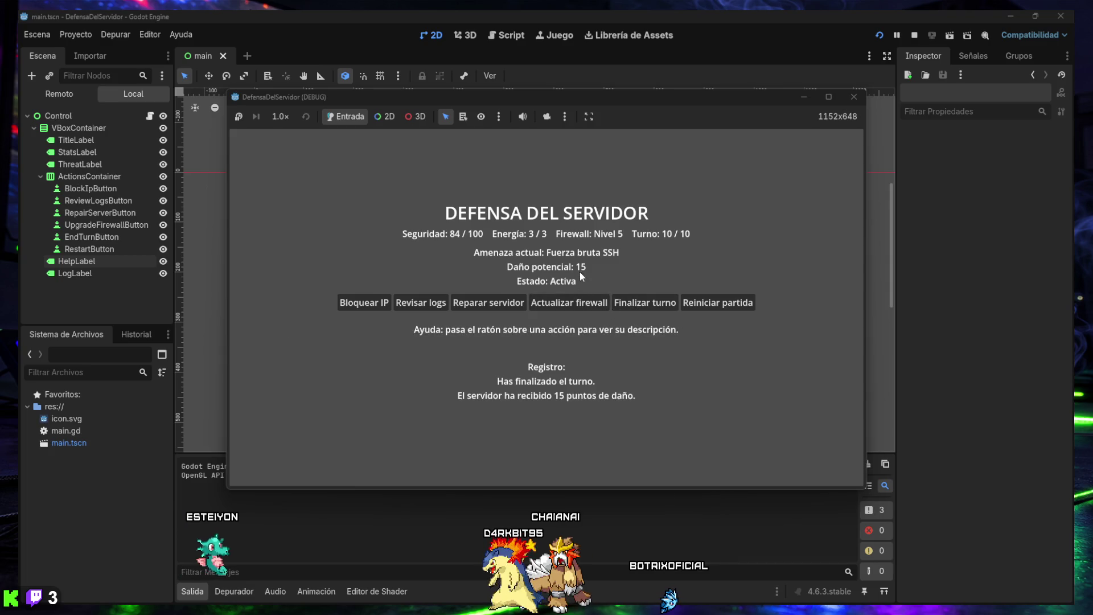
{"action": "left_click", "coordinate": [489, 304]}
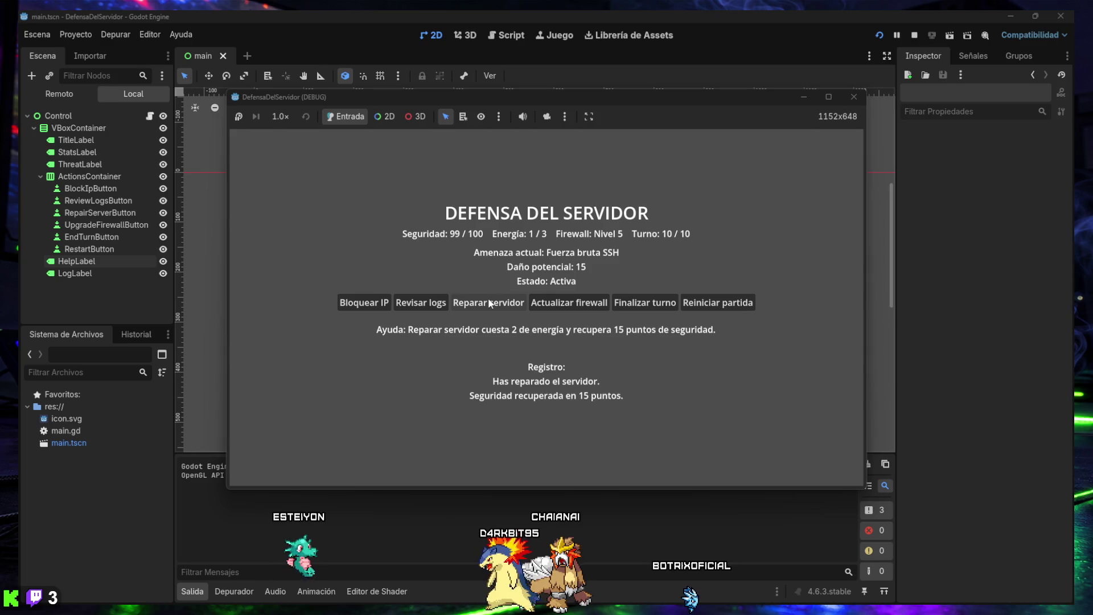
{"action": "left_click", "coordinate": [657, 305]}
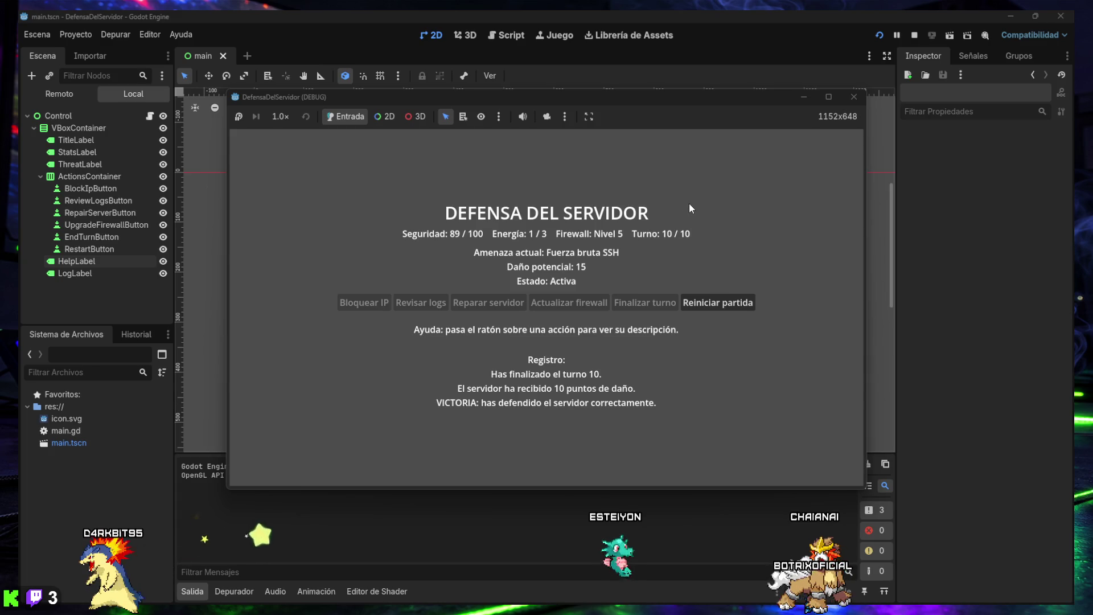
- Restart the match at turn 1, then stop the running game
{"action": "left_click", "coordinate": [719, 303]}
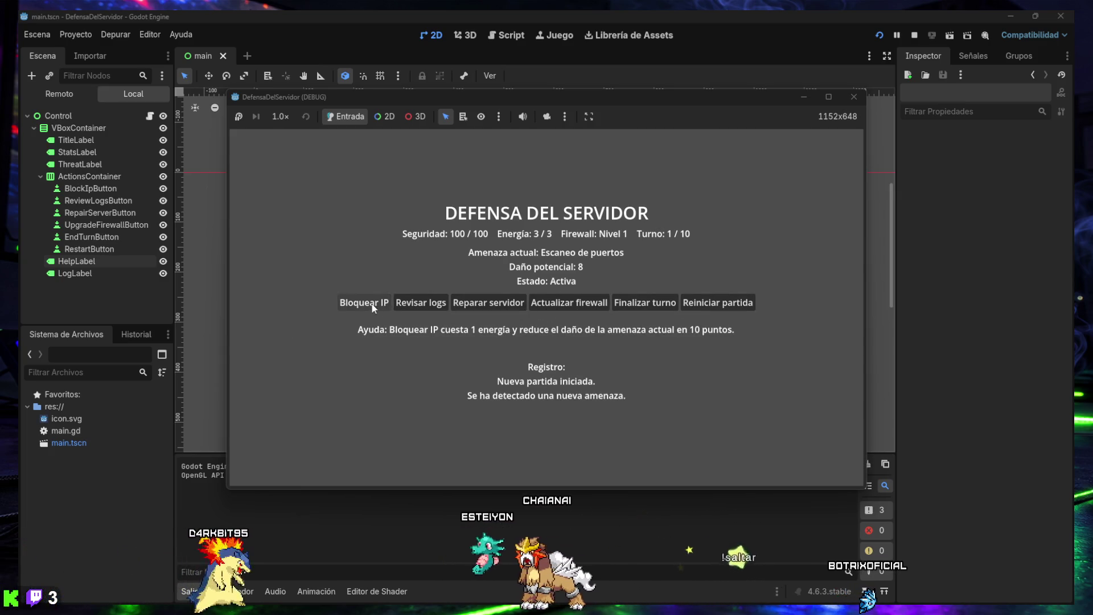
{"action": "mouse_move", "coordinate": [702, 309]}
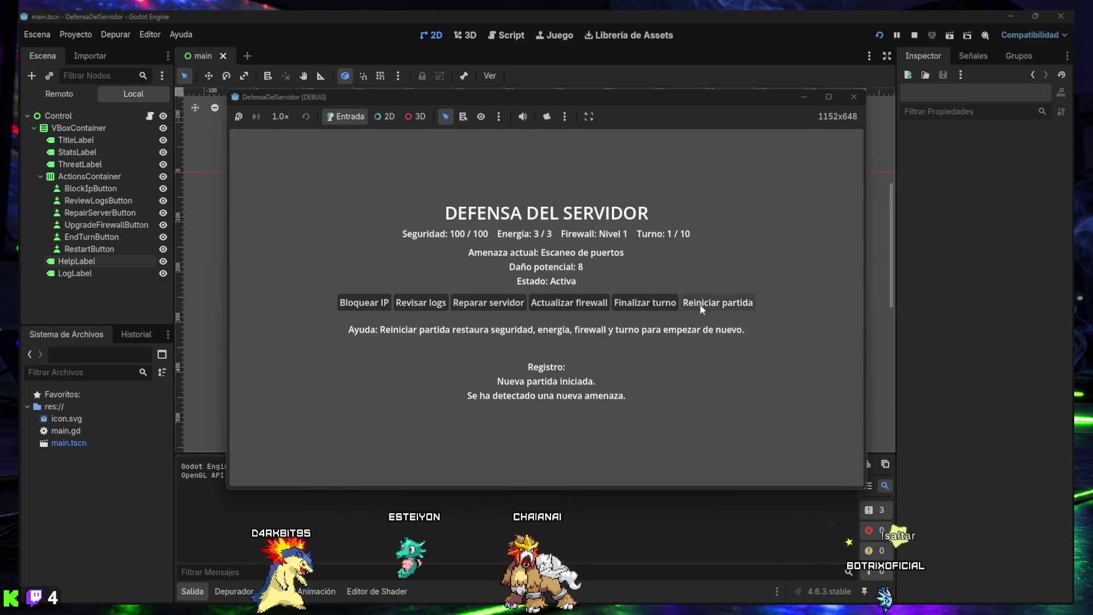
{"action": "left_click", "coordinate": [854, 97]}
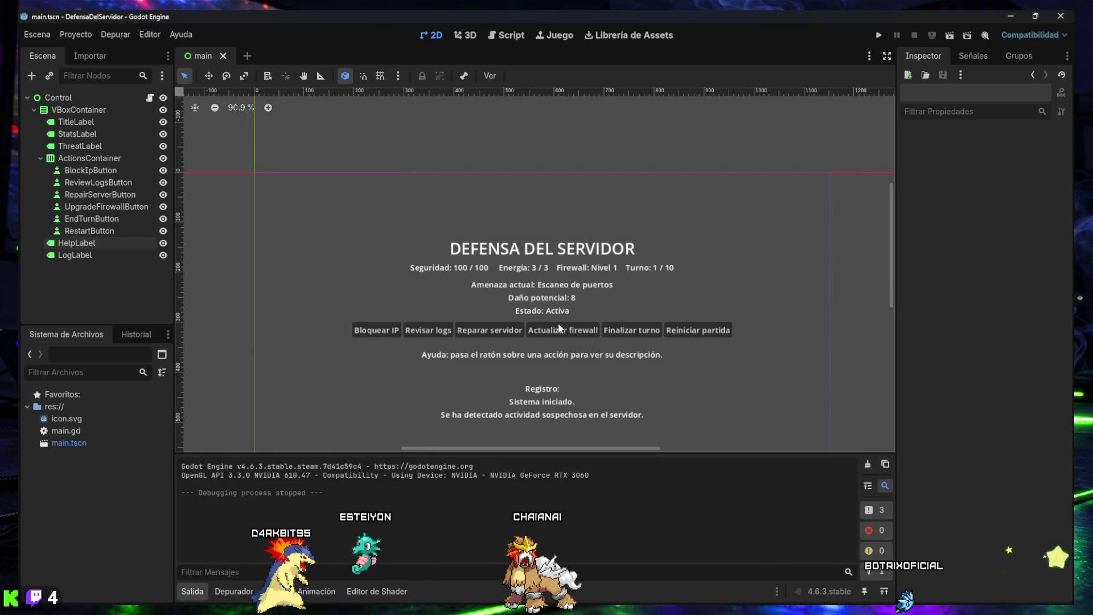
- Collapse the Output panel, recenter the canvas, and switch to main.gd in the Script editor
{"action": "left_click", "coordinate": [192, 591]}
{"action": "left_click_drag", "start_coordinate": [578, 373], "coordinate": [554, 366]}
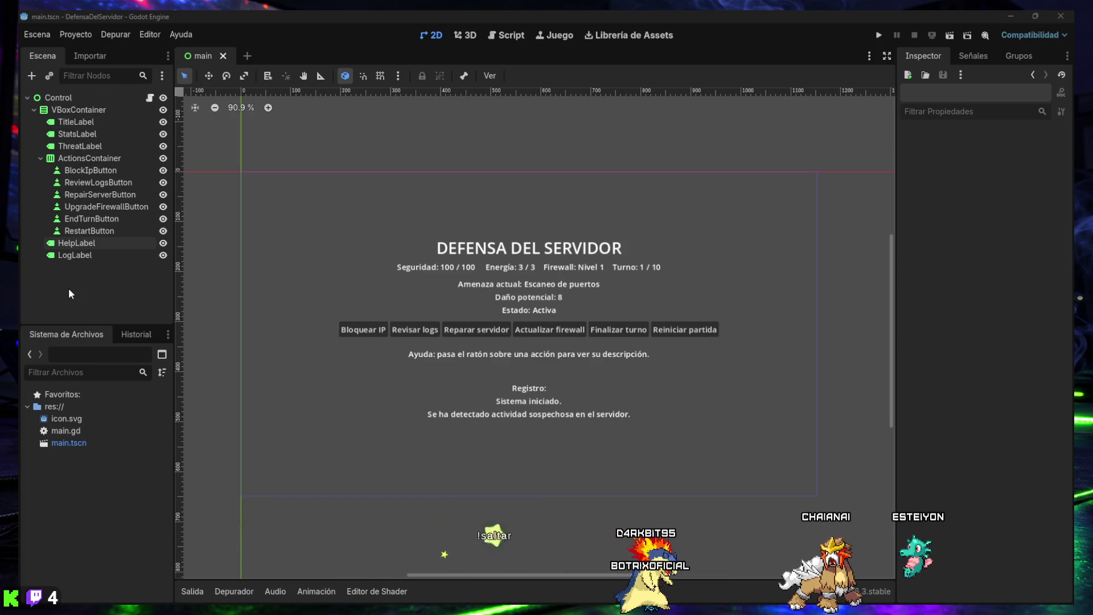
{"action": "left_click", "coordinate": [497, 37]}
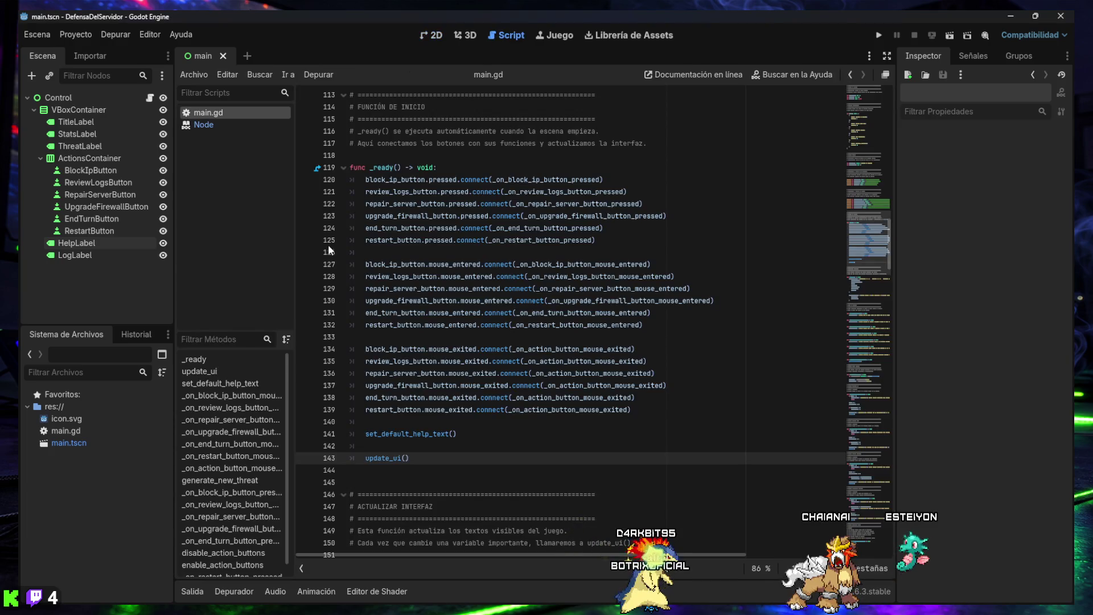
- Replace main.gd's contents with the full game script, including button disable/enable and restart functions
{"action": "left_click", "coordinate": [424, 338]}
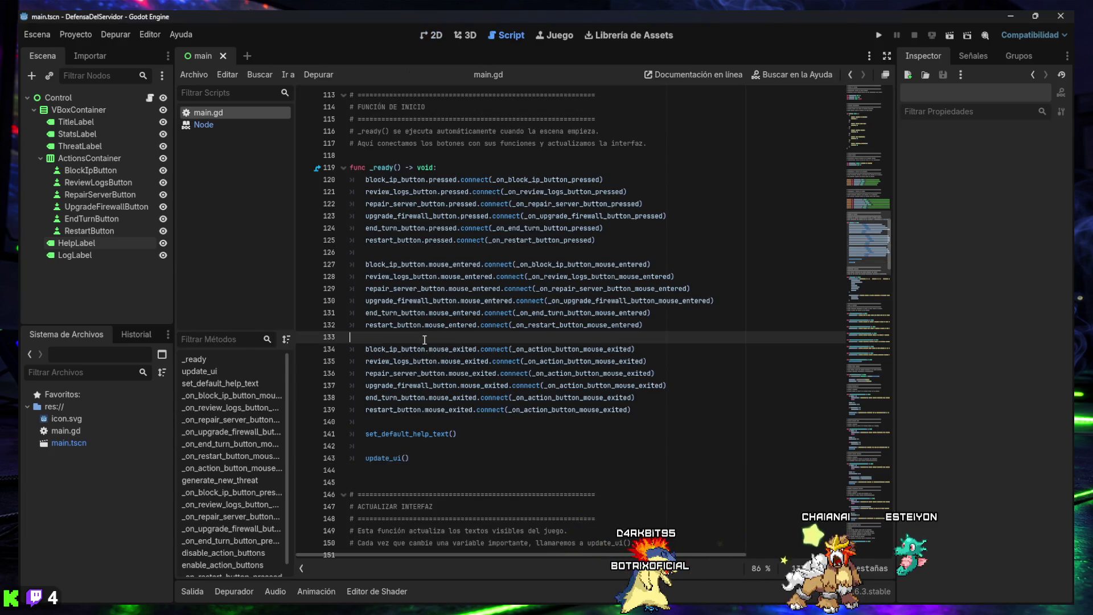
{"action": "key", "text": "ctrl+a"}
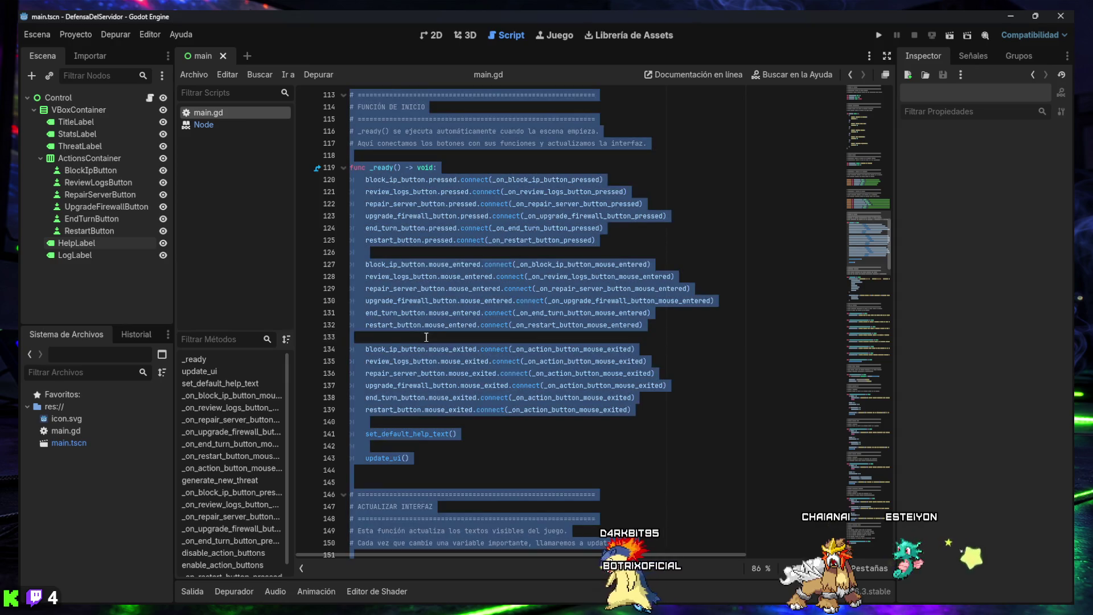
{"action": "left_click_drag", "start_coordinate": [864, 261], "coordinate": [877, 545]}
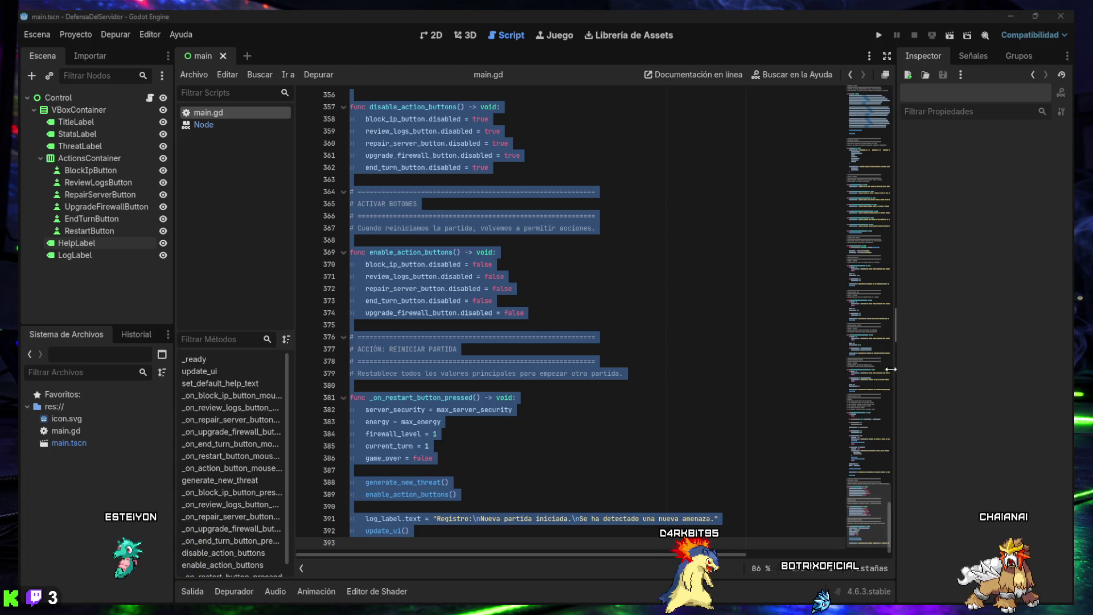
{"action": "scroll", "coordinate": [530, 315], "scroll_direction": "up", "scroll_amount": 20}
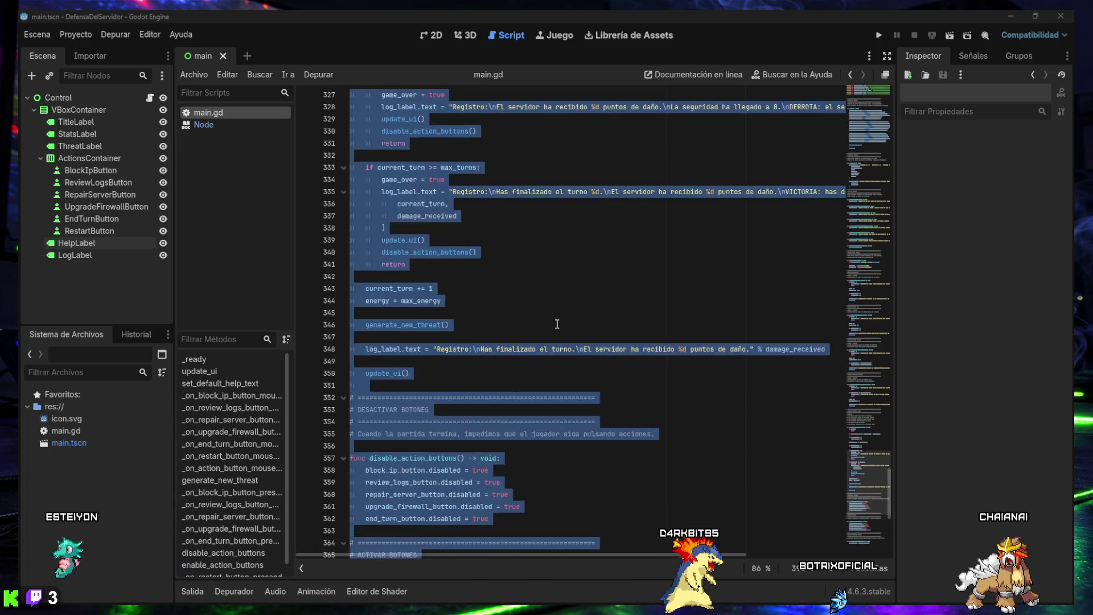
{"action": "left_click_drag", "start_coordinate": [882, 481], "coordinate": [866, 91]}
{"action": "left_click", "coordinate": [641, 172]}
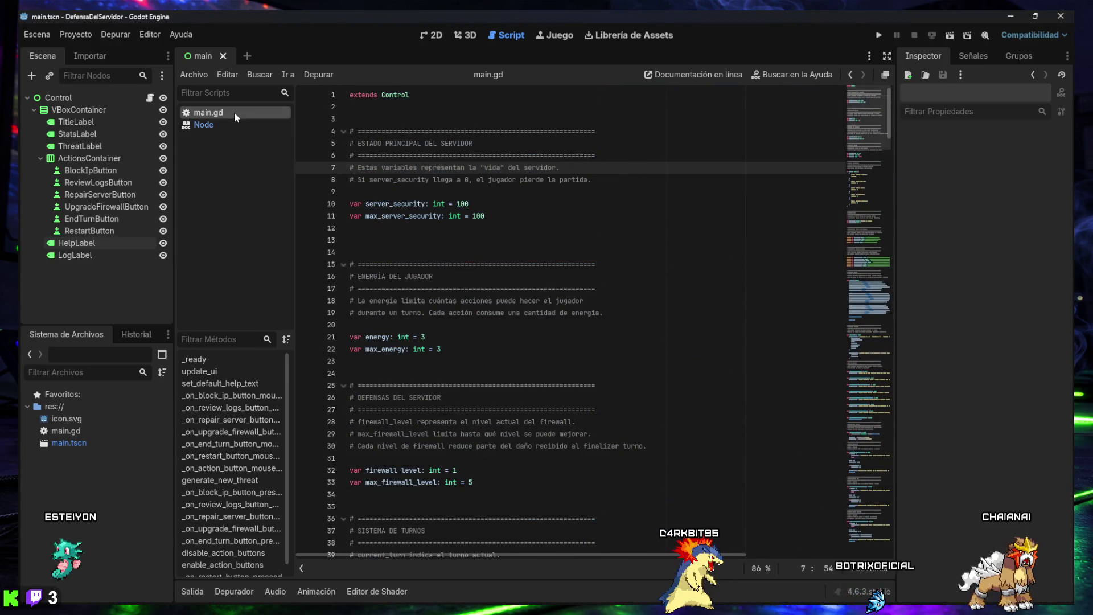
{"action": "scroll", "coordinate": [251, 479], "scroll_direction": "down", "scroll_amount": 1}
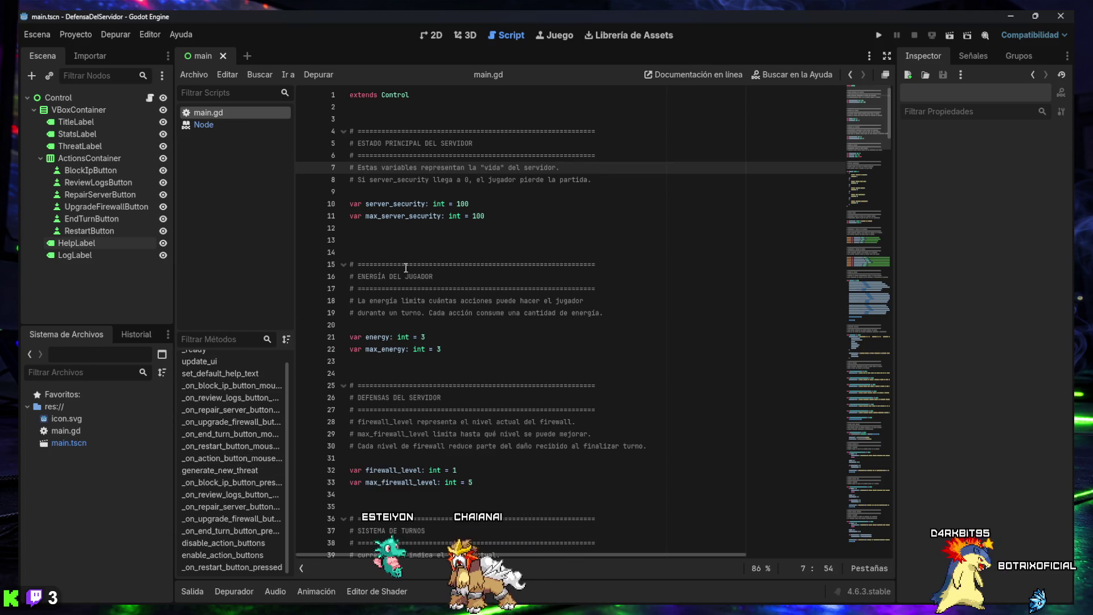
- Back in the 2D scene, select the DEFENSA DEL SERVIDOR TitleLabel and browse its Inspector properties
{"action": "left_click", "coordinate": [431, 36]}
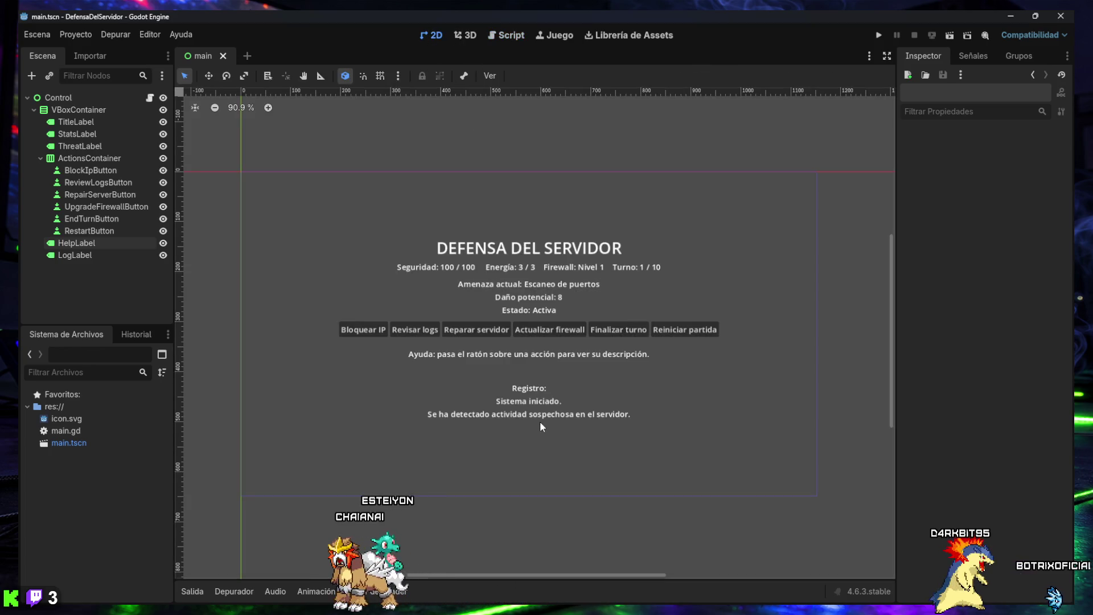
{"action": "scroll", "coordinate": [544, 349], "scroll_direction": "up", "scroll_amount": 2}
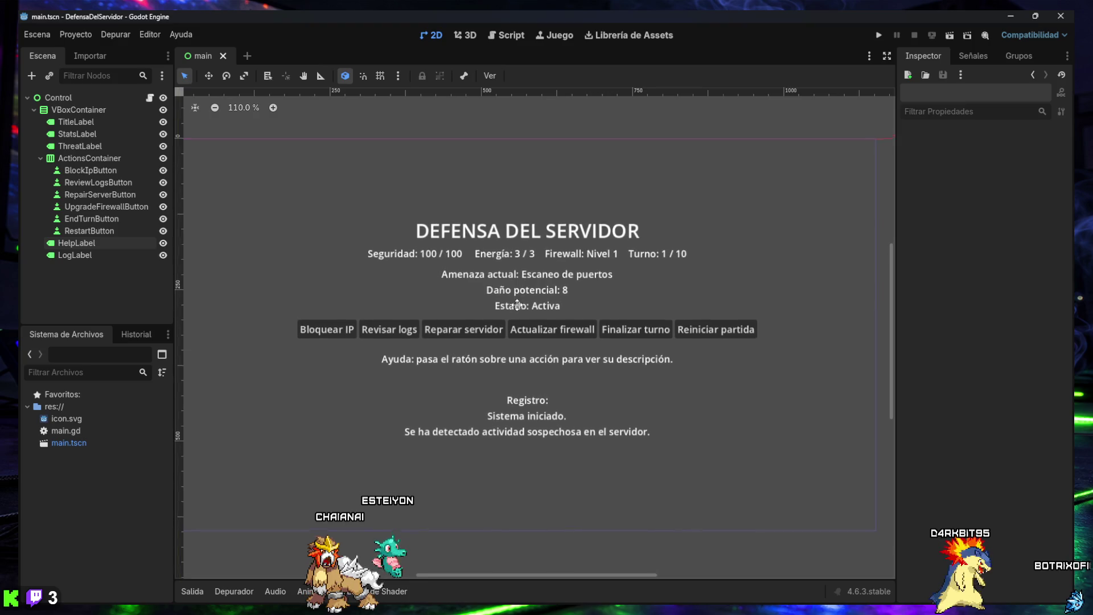
{"action": "left_click_drag", "start_coordinate": [534, 312], "coordinate": [527, 314]}
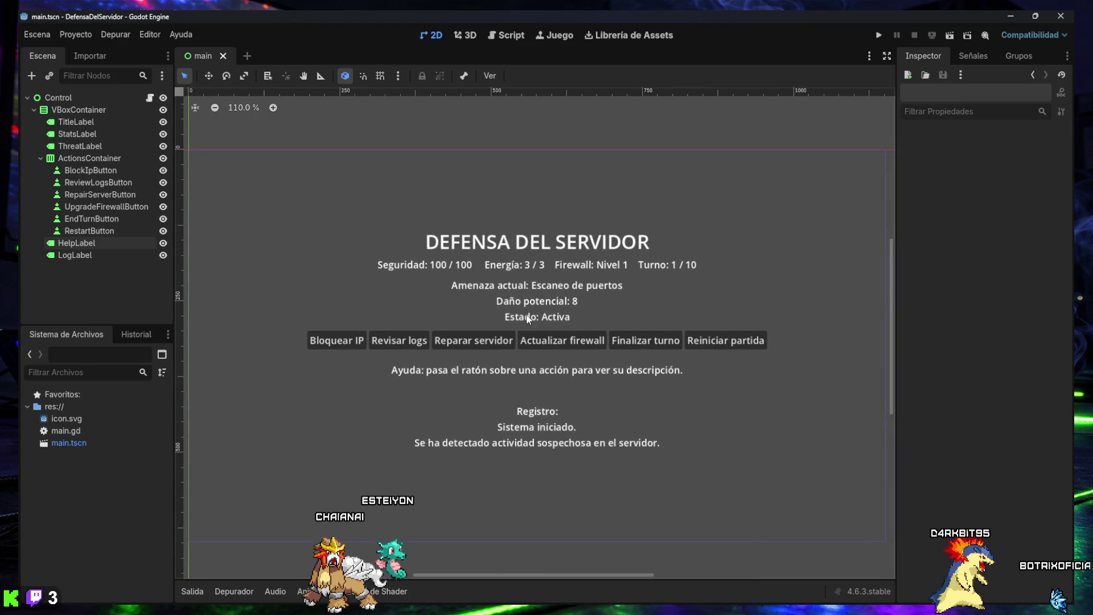
{"action": "left_click", "coordinate": [505, 243]}
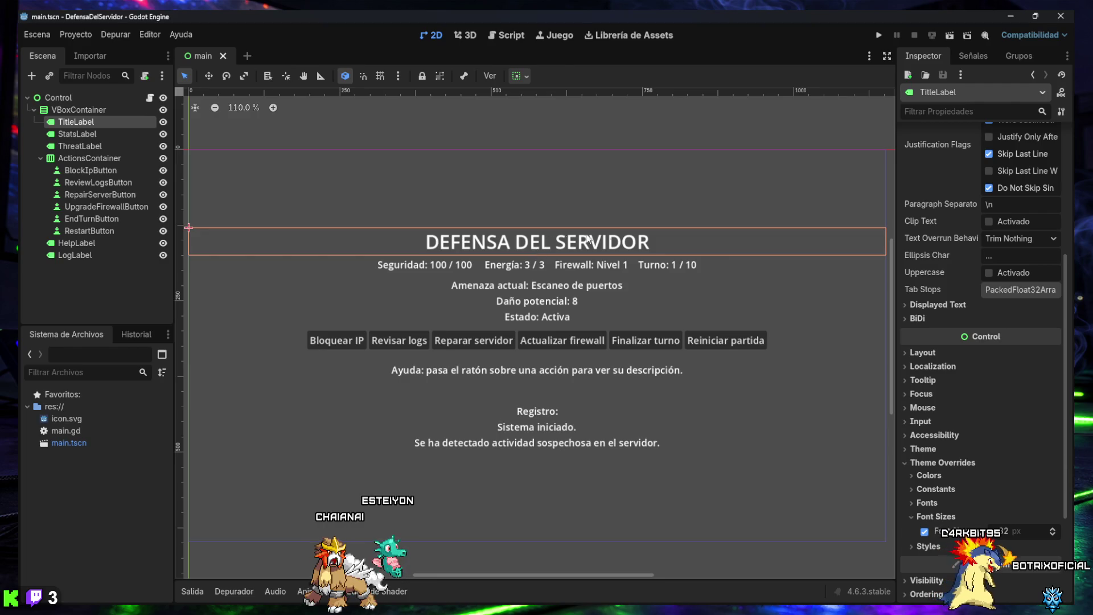
{"action": "scroll", "coordinate": [928, 270], "scroll_direction": "up", "scroll_amount": 5}
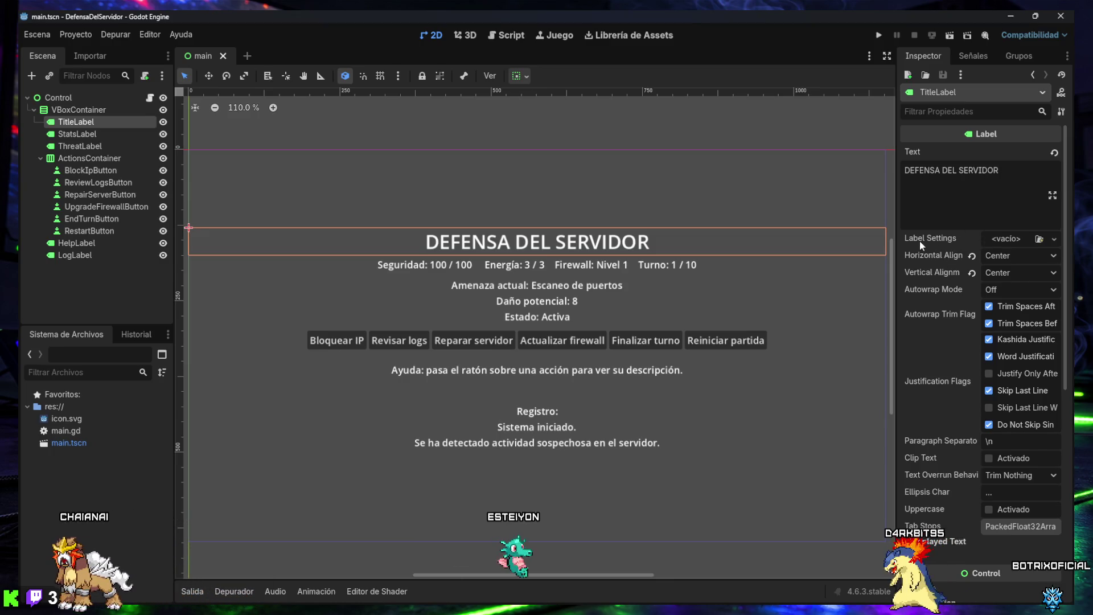
{"action": "left_click", "coordinate": [1054, 239]}
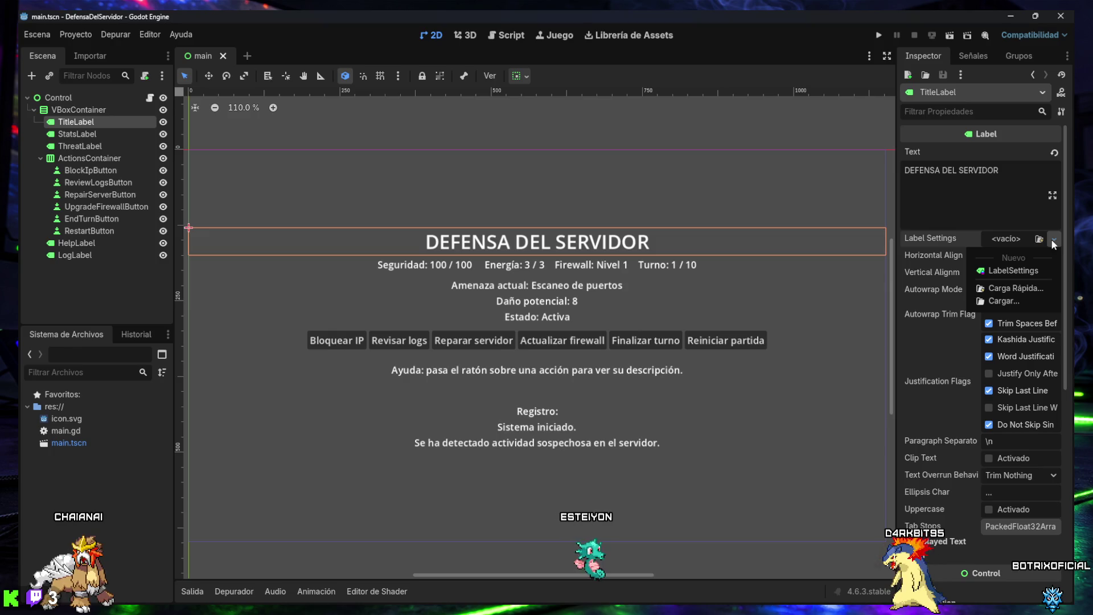
{"action": "left_click", "coordinate": [1001, 197]}
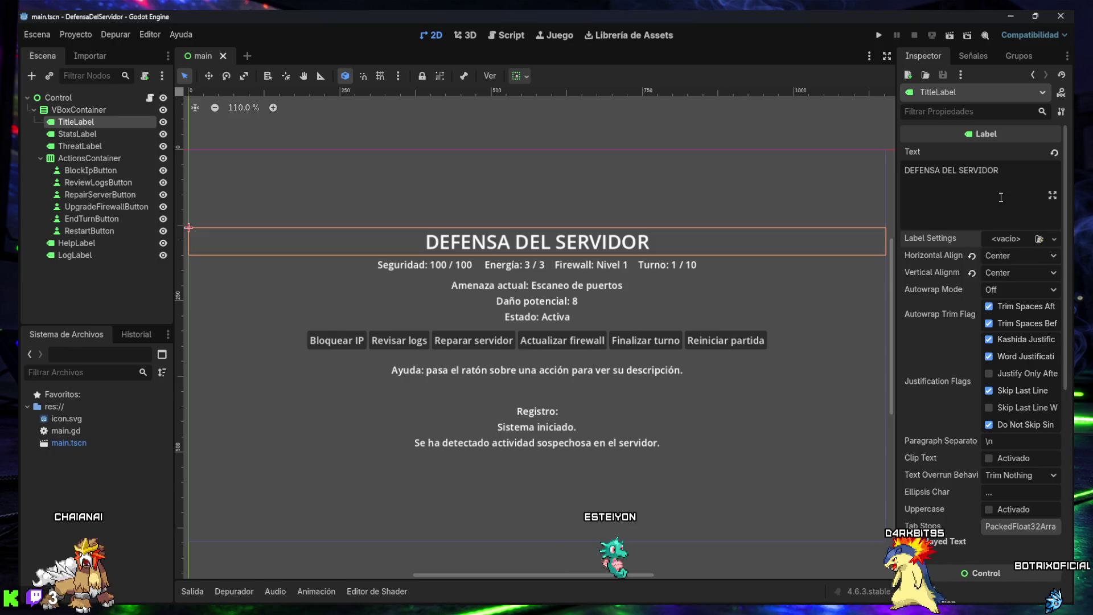
{"action": "scroll", "coordinate": [999, 282], "scroll_direction": "down", "scroll_amount": 5}
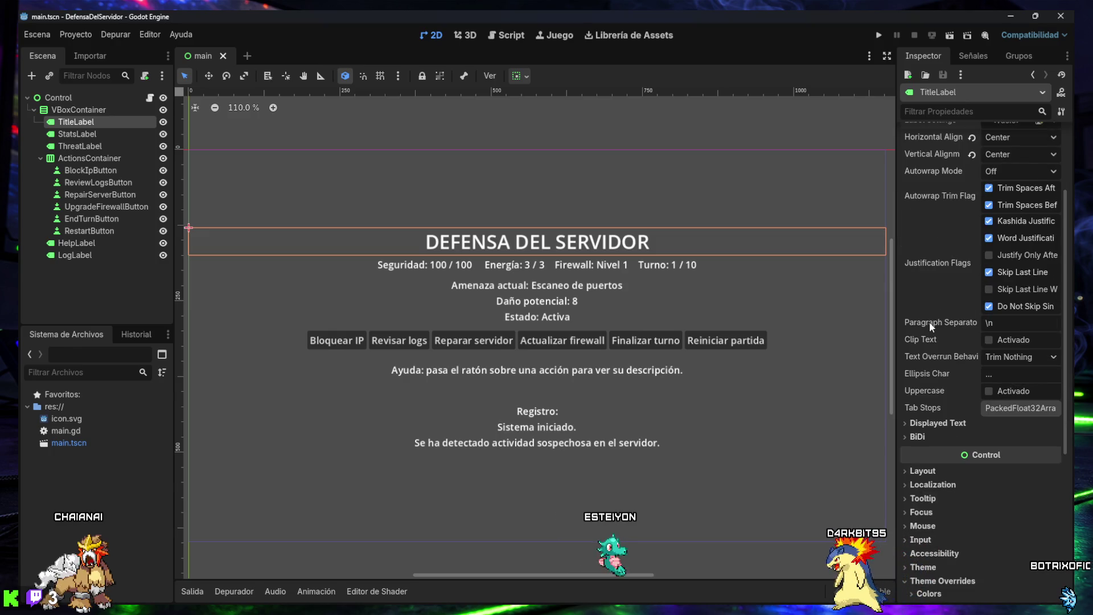
{"action": "scroll", "coordinate": [928, 321], "scroll_direction": "down", "scroll_amount": 3}
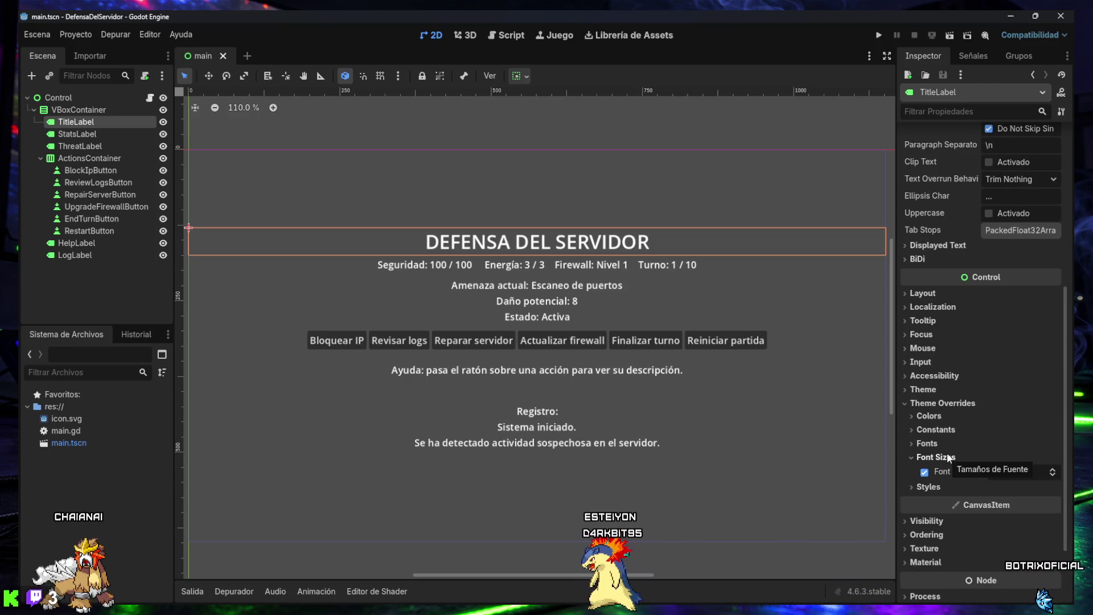
- Set TitleLabel's Font Size theme override to enlarge the title to 32 px
{"action": "left_click", "coordinate": [928, 487]}
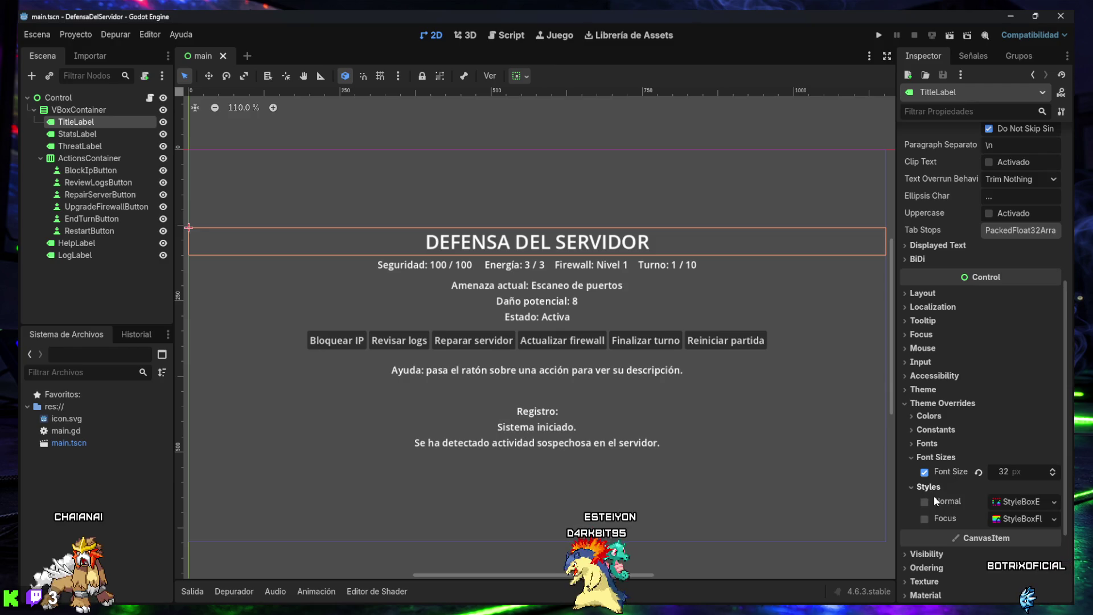
{"action": "left_click", "coordinate": [924, 502]}
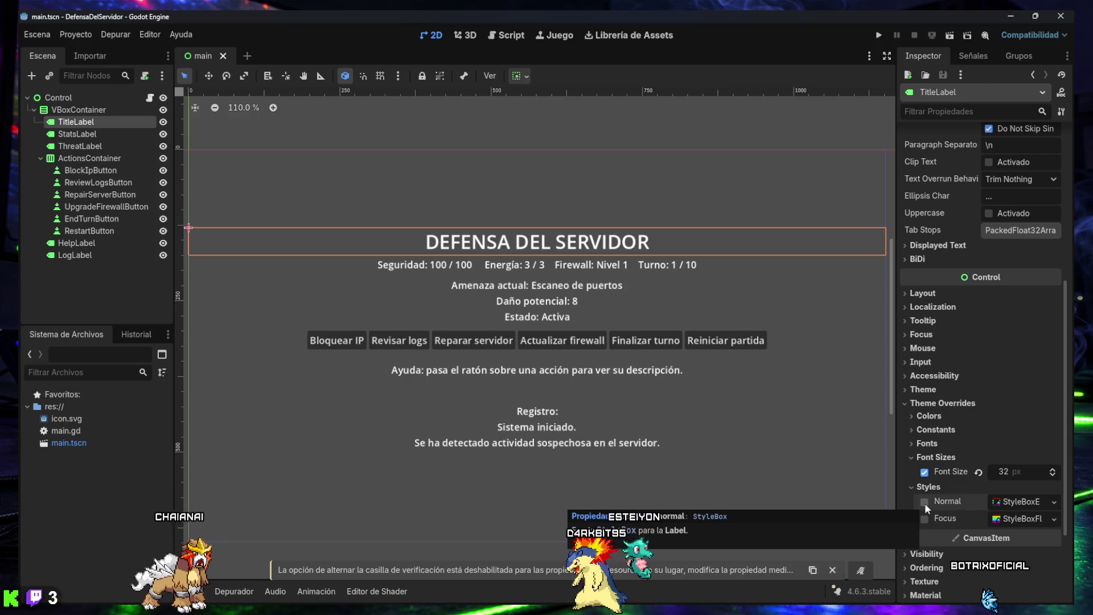
{"action": "left_click", "coordinate": [924, 504]}
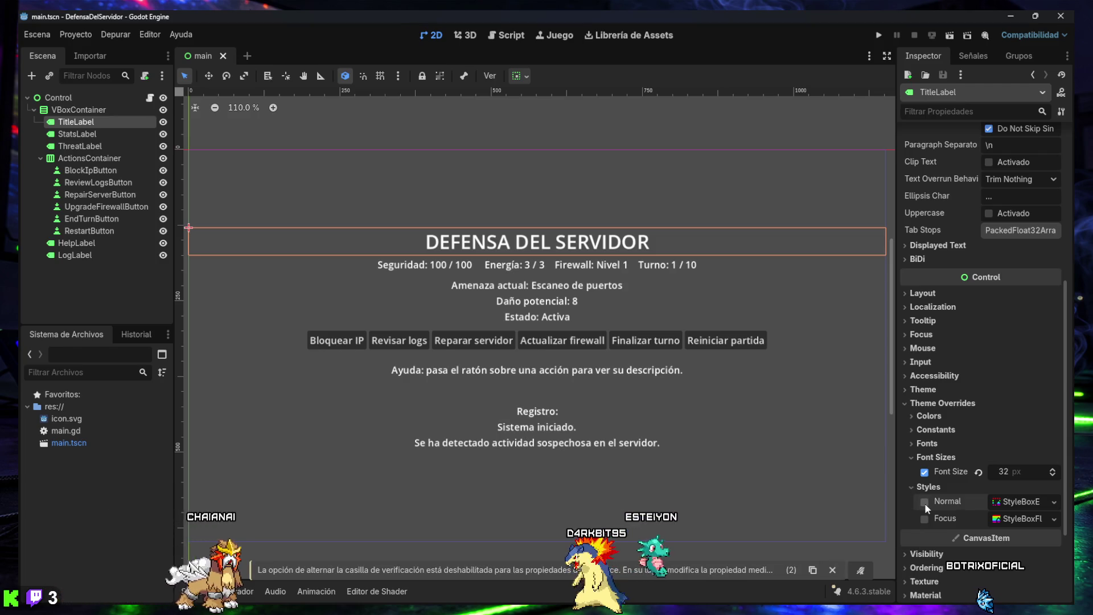
{"action": "left_click", "coordinate": [832, 570]}
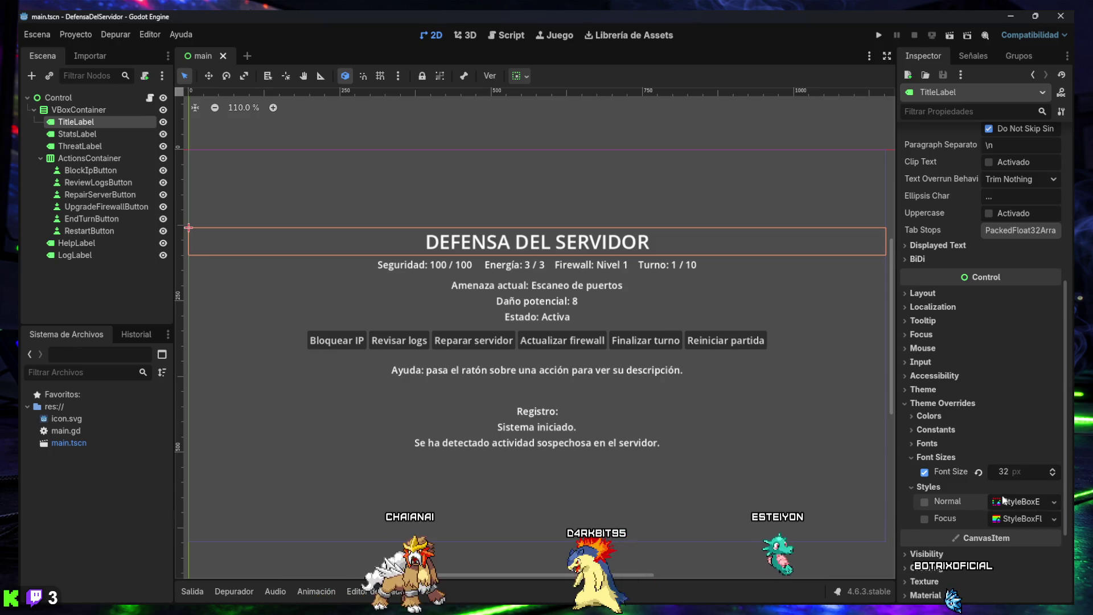
{"action": "left_click", "coordinate": [918, 487]}
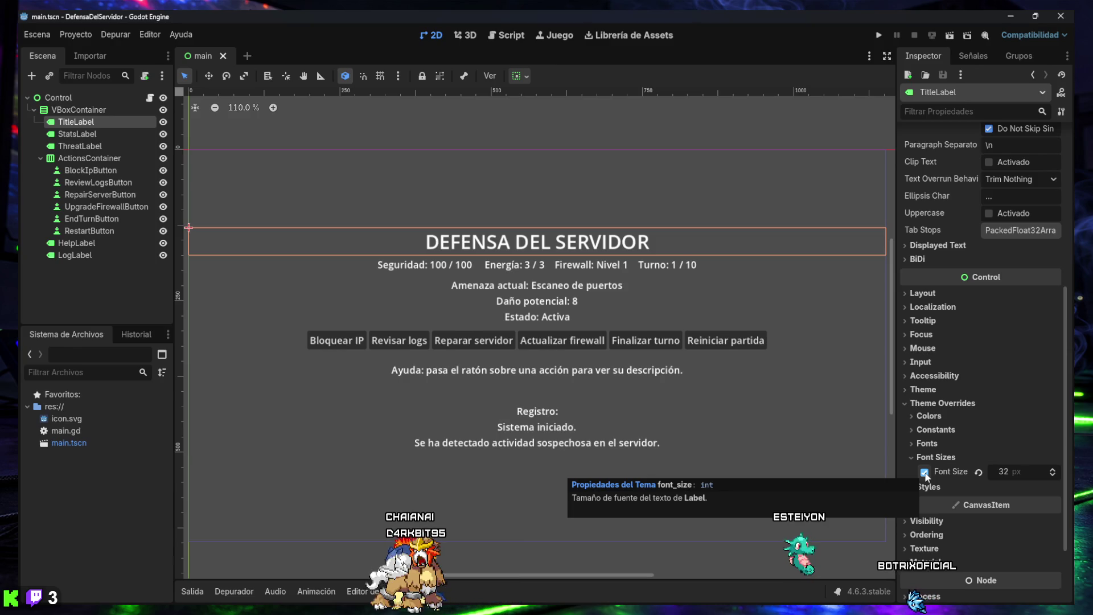
{"action": "left_click", "coordinate": [924, 473]}
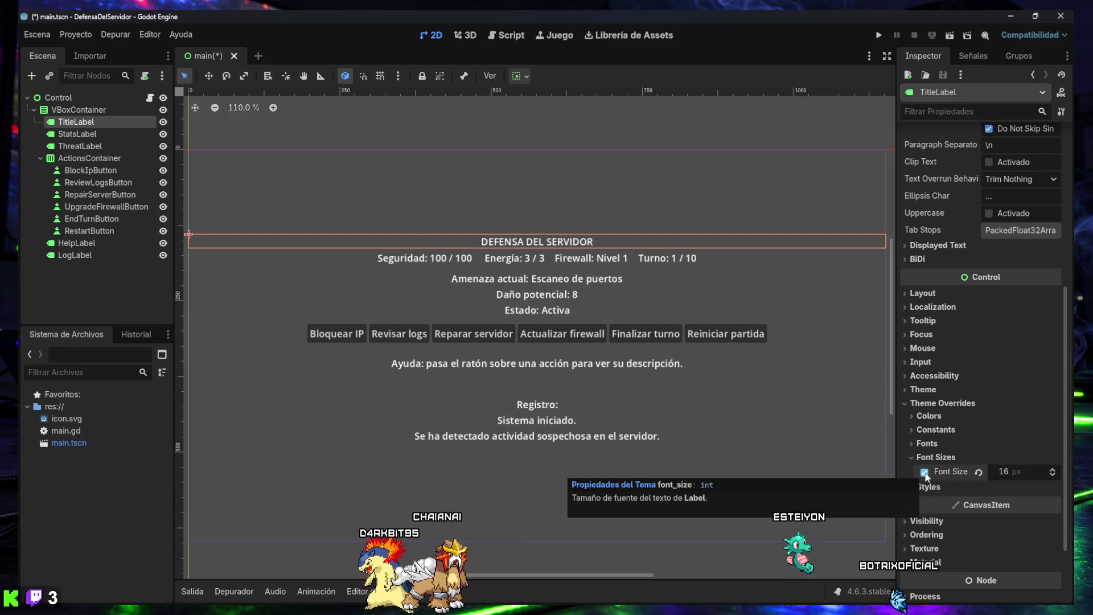
{"action": "left_click", "coordinate": [1052, 469]}
{"action": "left_click", "coordinate": [979, 472]}
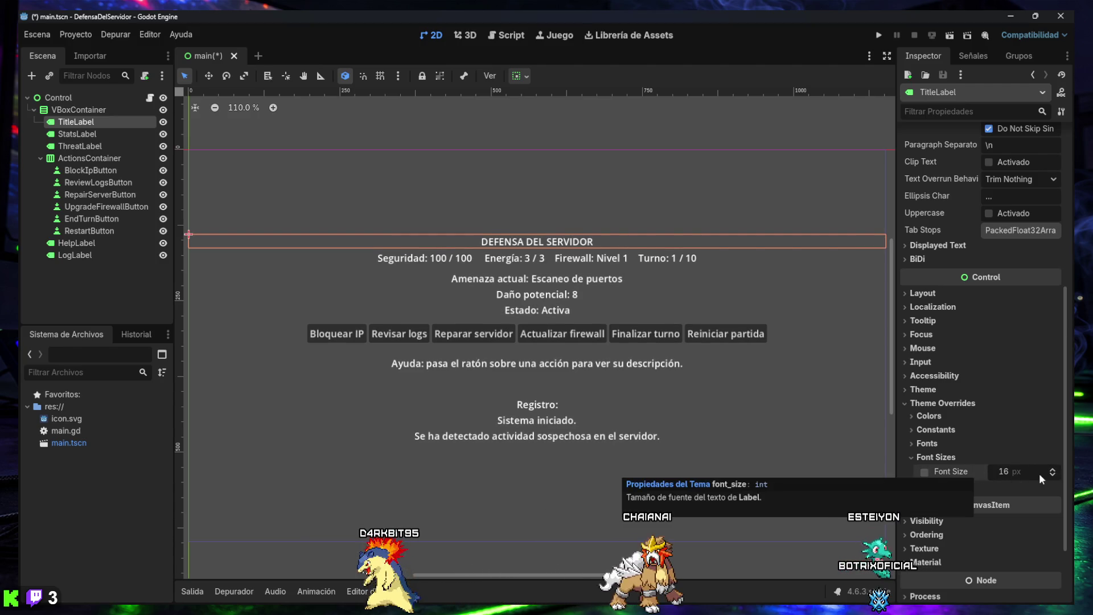
{"action": "left_click_drag", "start_coordinate": [1052, 473], "coordinate": [1053, 473]}
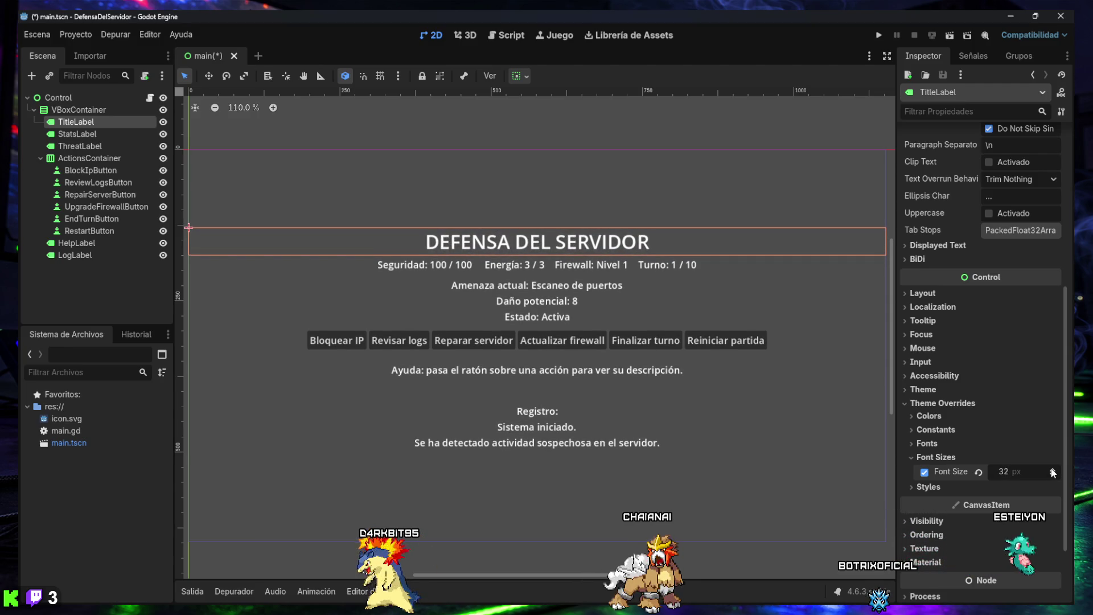
{"action": "left_click", "coordinate": [938, 520]}
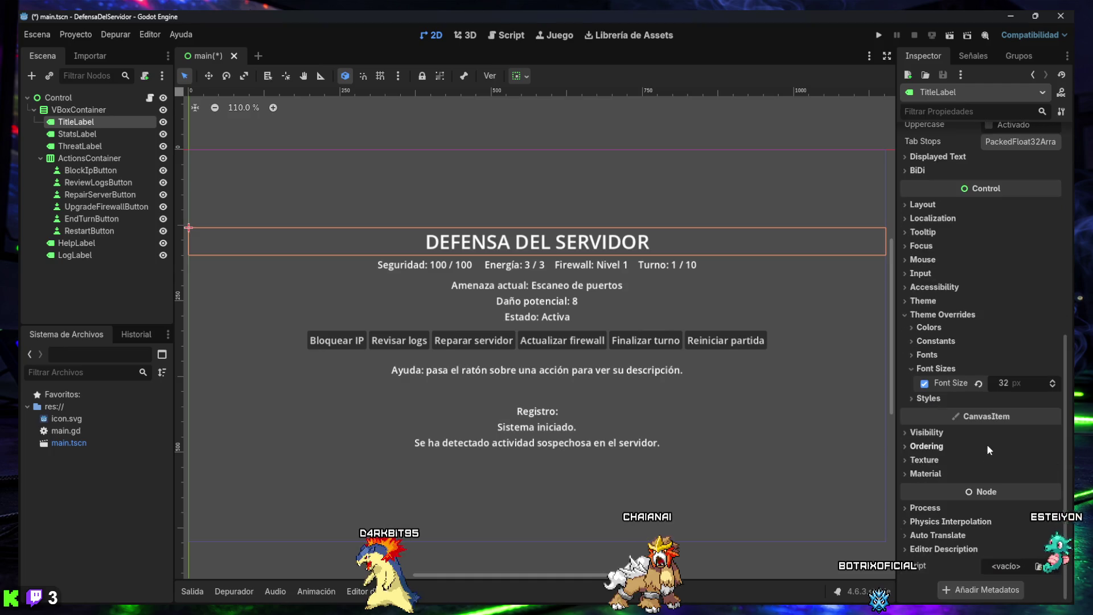
{"action": "scroll", "coordinate": [938, 521], "scroll_direction": "down", "scroll_amount": 2}
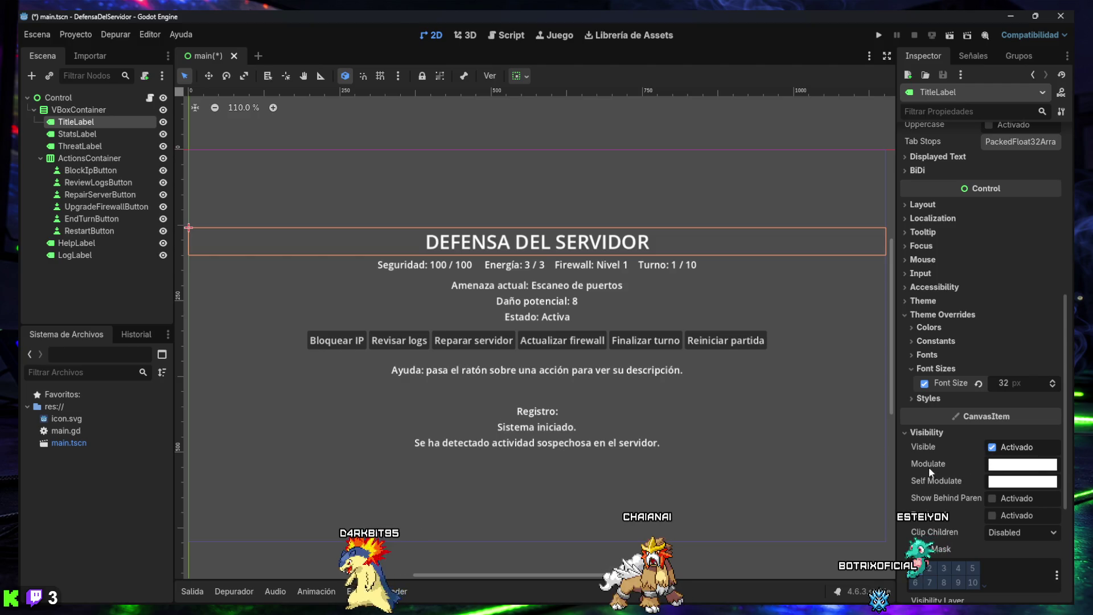
{"action": "mouse_move", "coordinate": [1007, 467]}
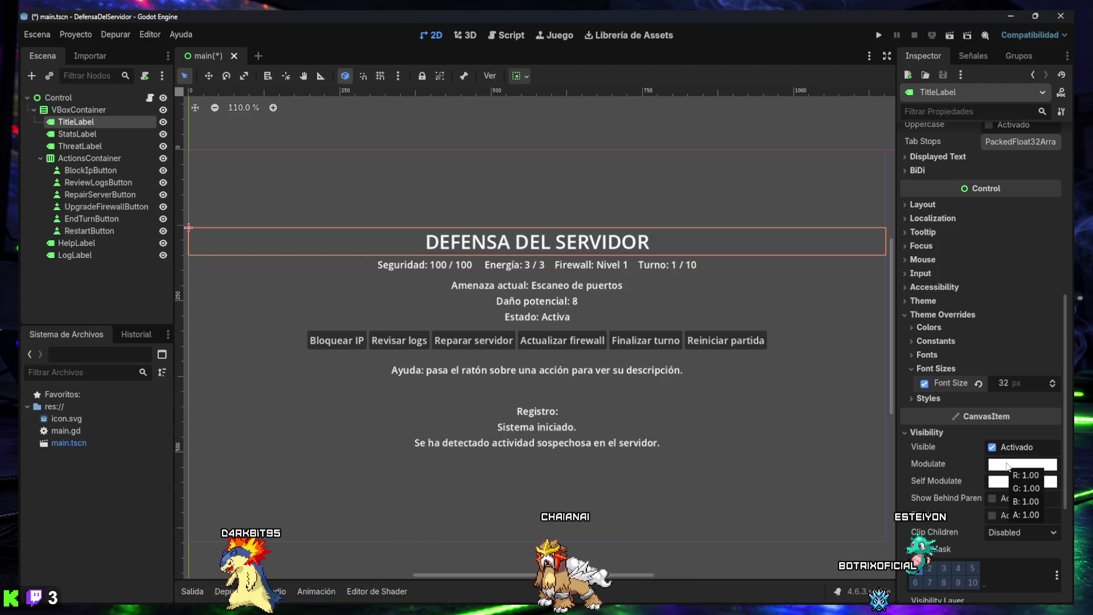
{"action": "mouse_move", "coordinate": [996, 488]}
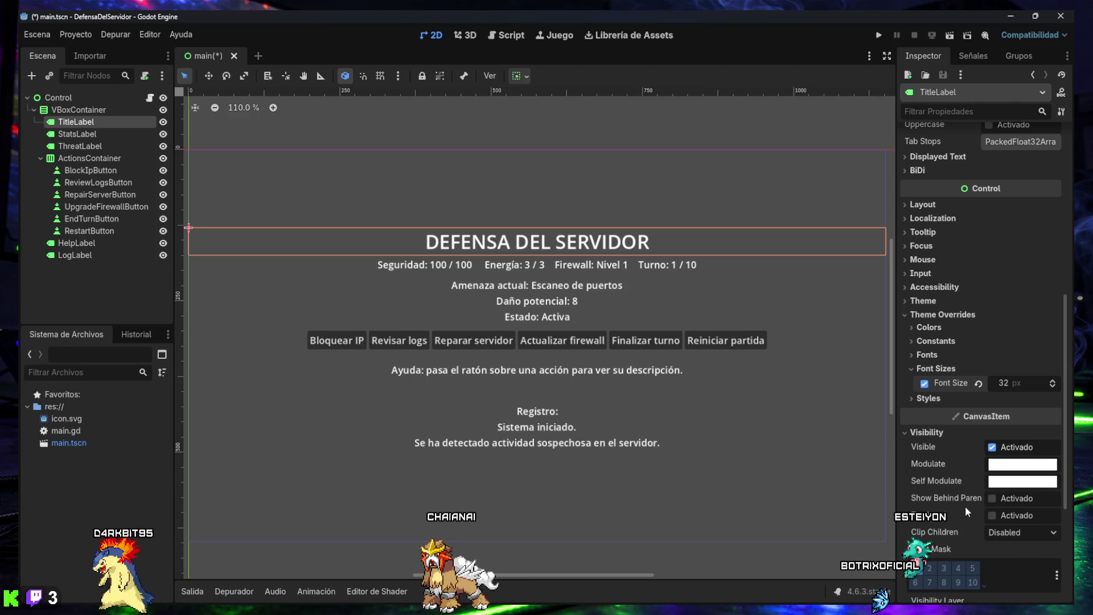
{"action": "mouse_move", "coordinate": [958, 499]}
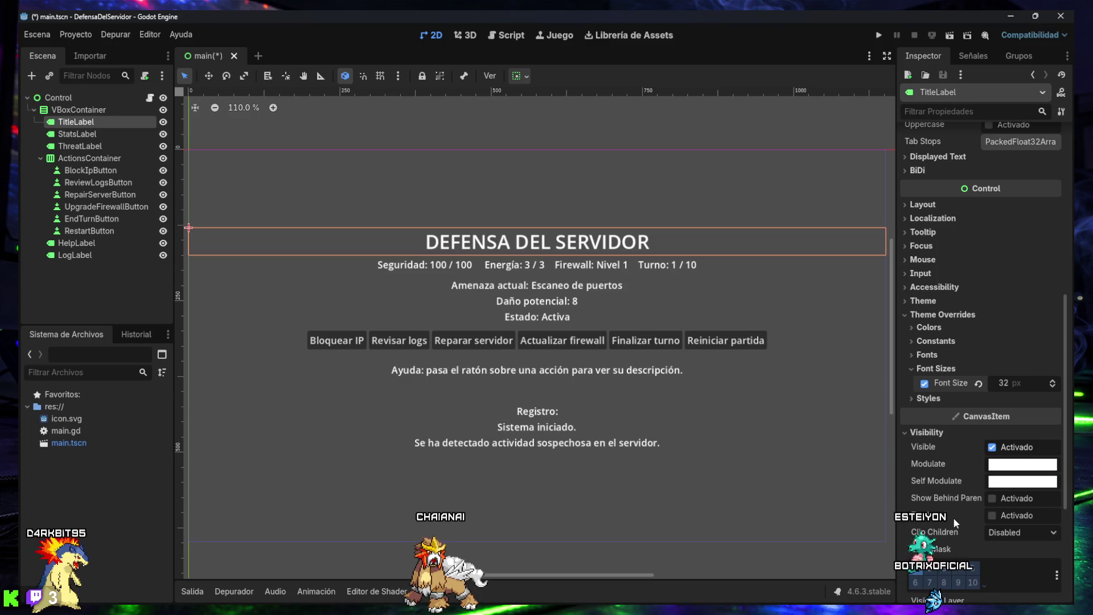
{"action": "mouse_move", "coordinate": [937, 519]}
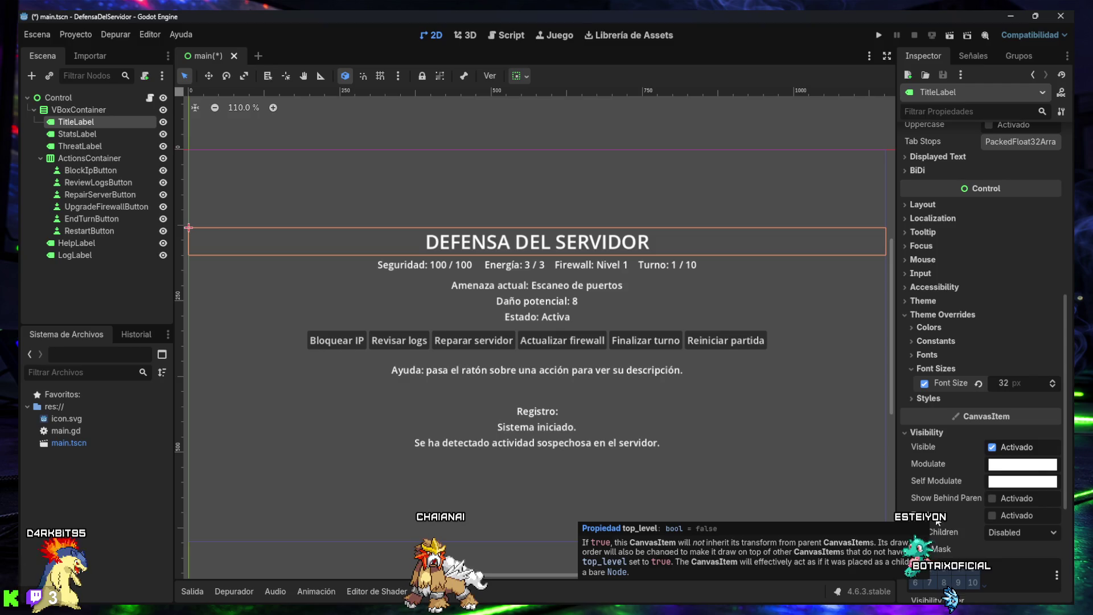
{"action": "scroll", "coordinate": [939, 529], "scroll_direction": "down", "scroll_amount": 4}
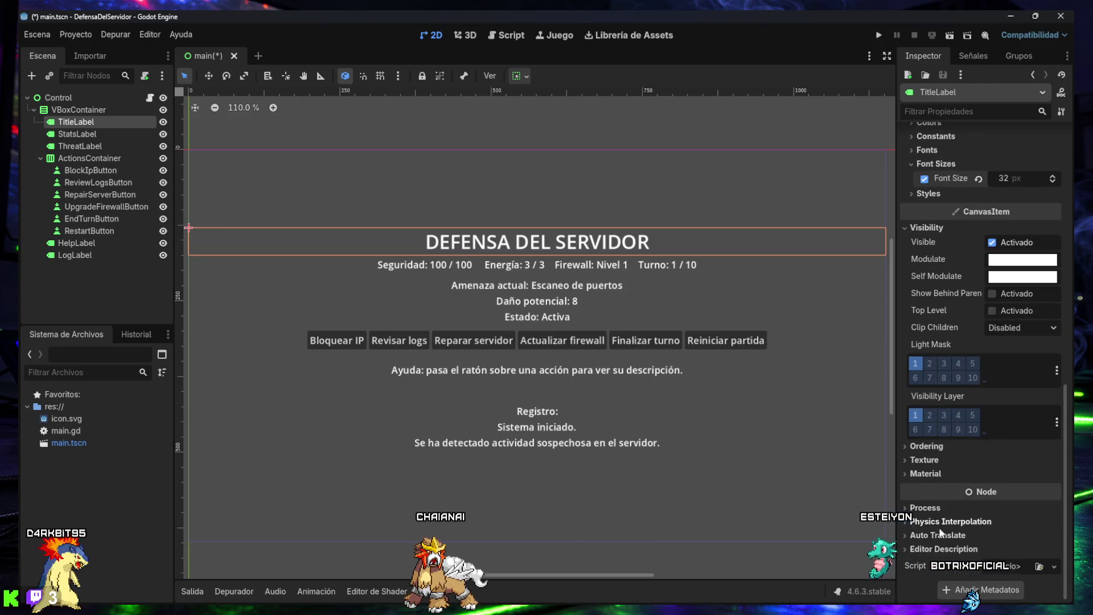
{"action": "scroll", "coordinate": [939, 530], "scroll_direction": "up", "scroll_amount": 6}
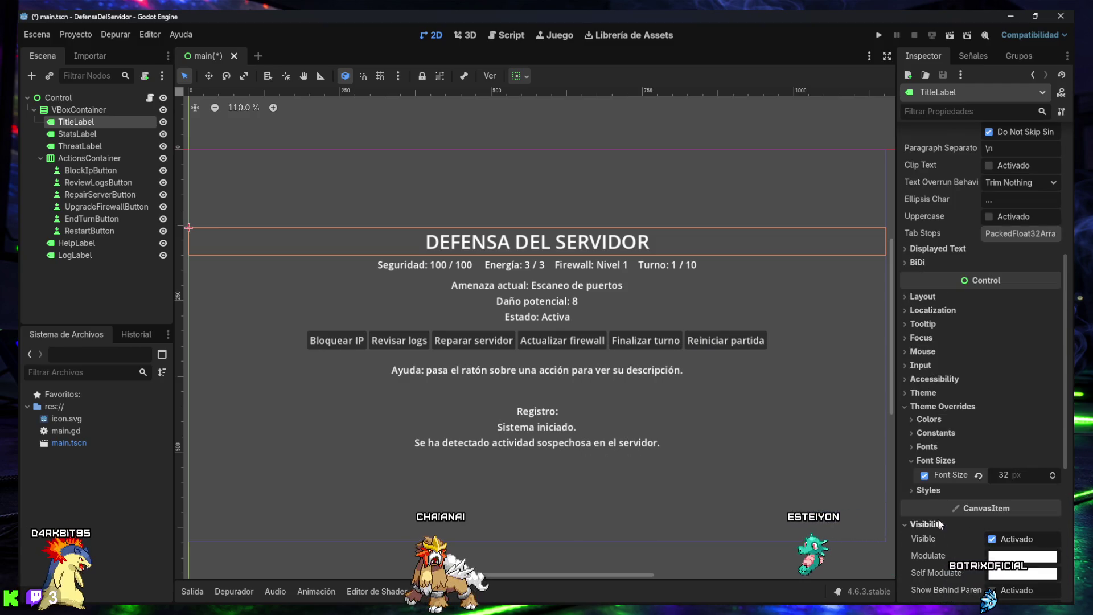
{"action": "left_click", "coordinate": [926, 525]}
{"action": "scroll", "coordinate": [935, 521], "scroll_direction": "down", "scroll_amount": 2}
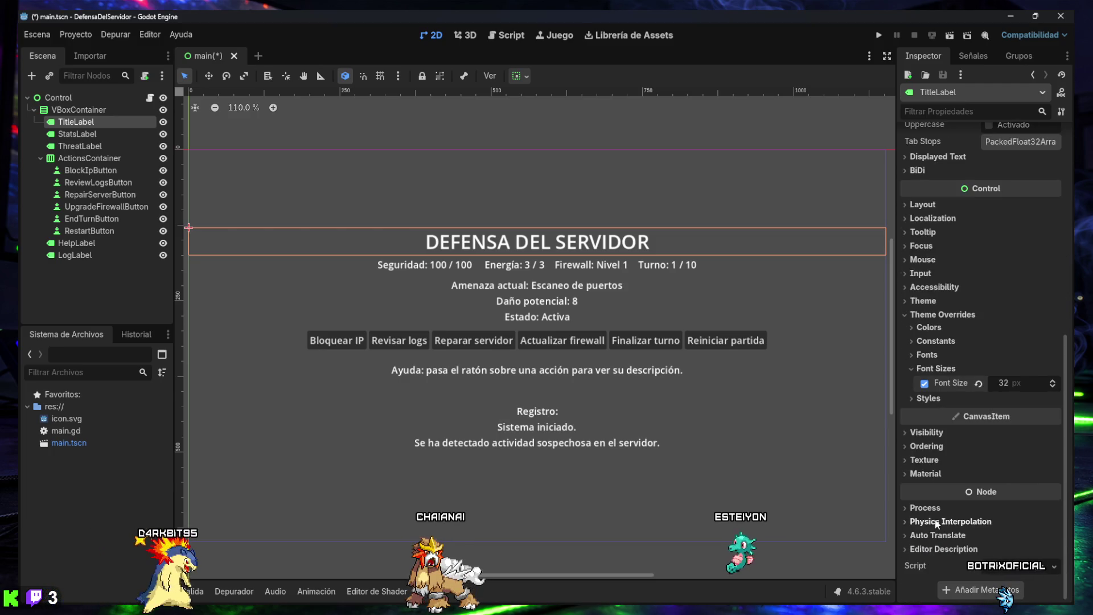
{"action": "left_click", "coordinate": [930, 550]}
{"action": "scroll", "coordinate": [930, 550], "scroll_direction": "down", "scroll_amount": 2}
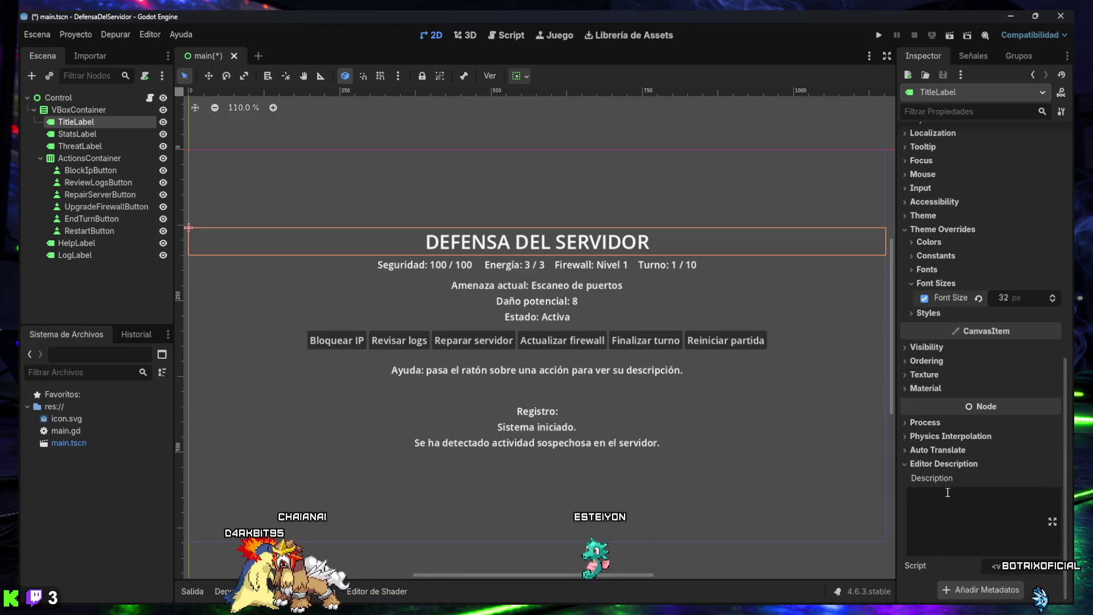
{"action": "left_click", "coordinate": [948, 465]}
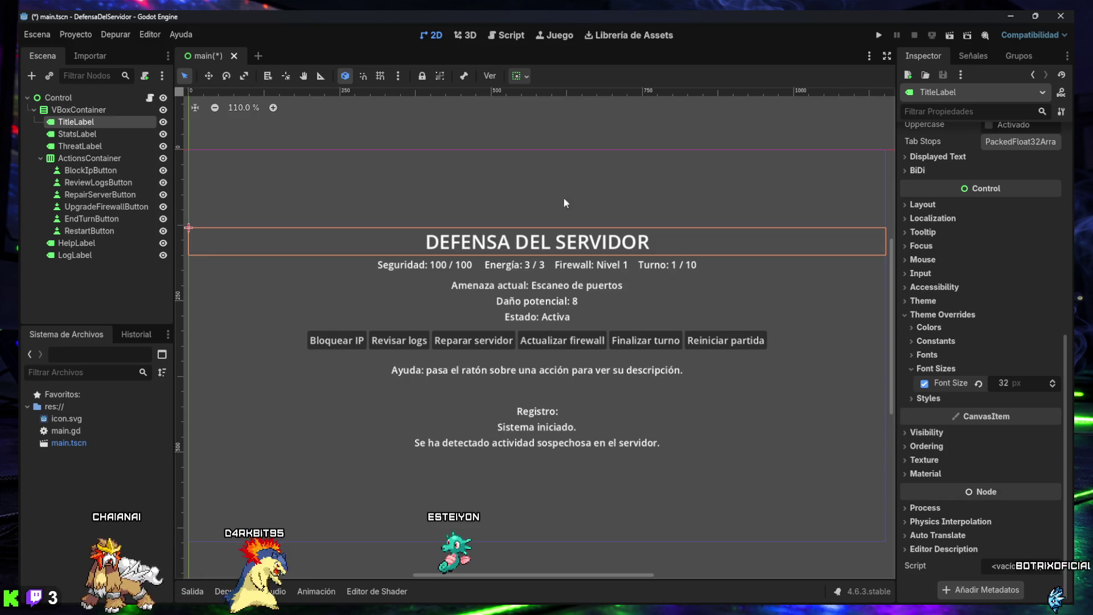
{"action": "scroll", "coordinate": [552, 251], "scroll_direction": "down", "scroll_amount": 3}
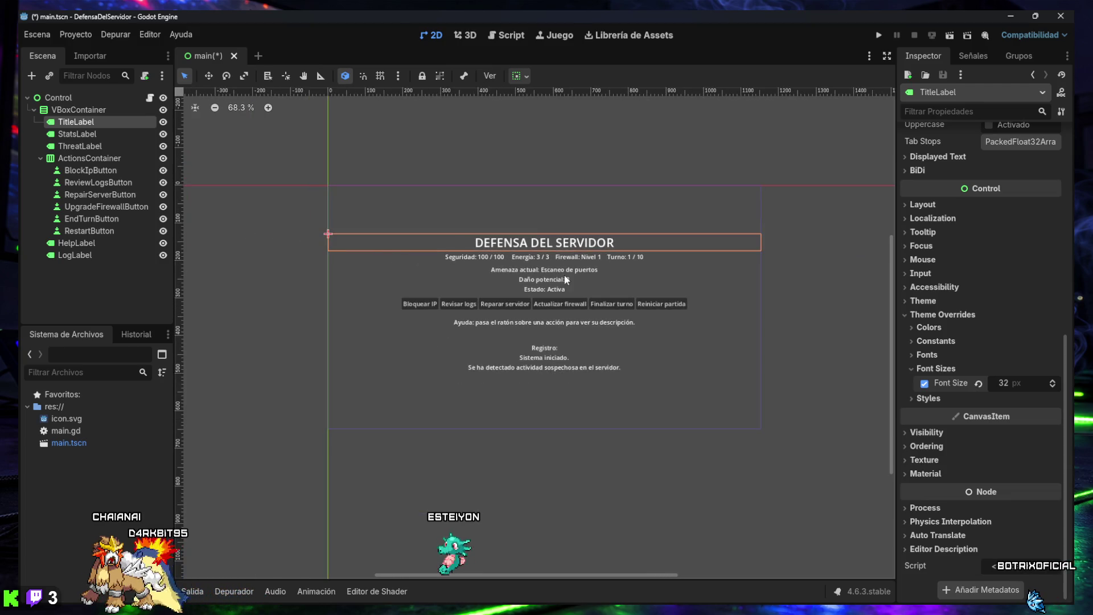
- Deselect the title, save main.tscn, and capture the whole editor window to the clipboard
{"action": "left_click_drag", "start_coordinate": [541, 289], "coordinate": [554, 312]}
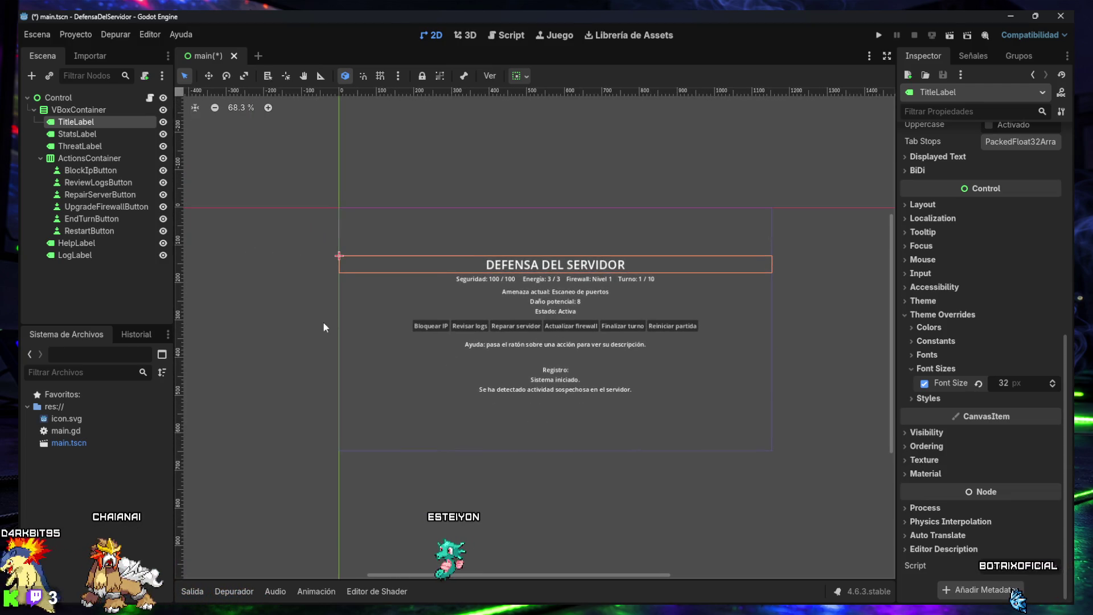
{"action": "left_click", "coordinate": [128, 299]}
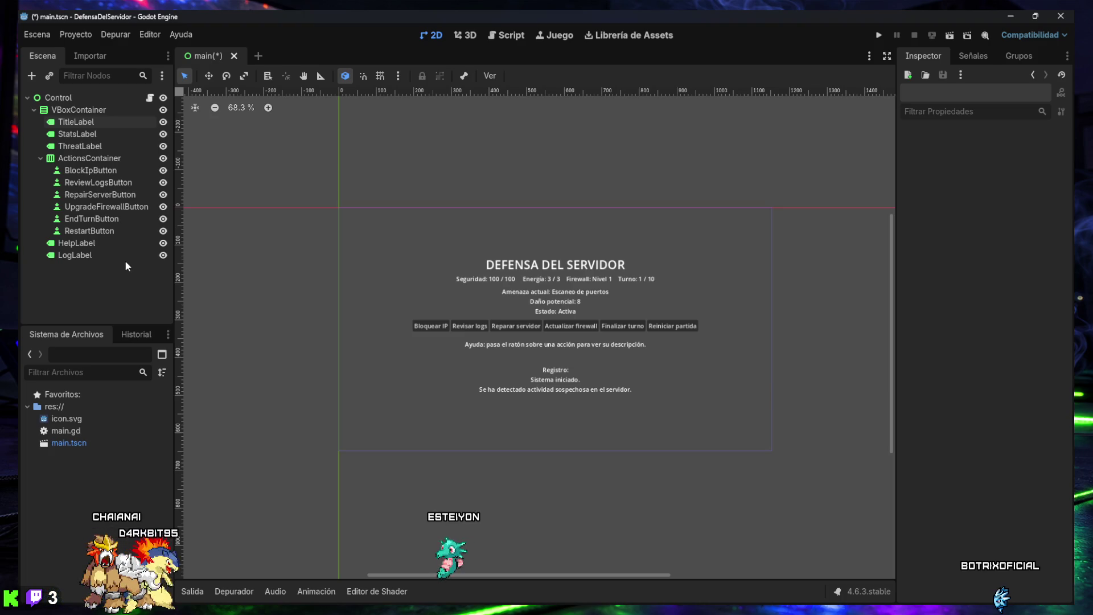
{"action": "key", "text": "super+shift+s"}
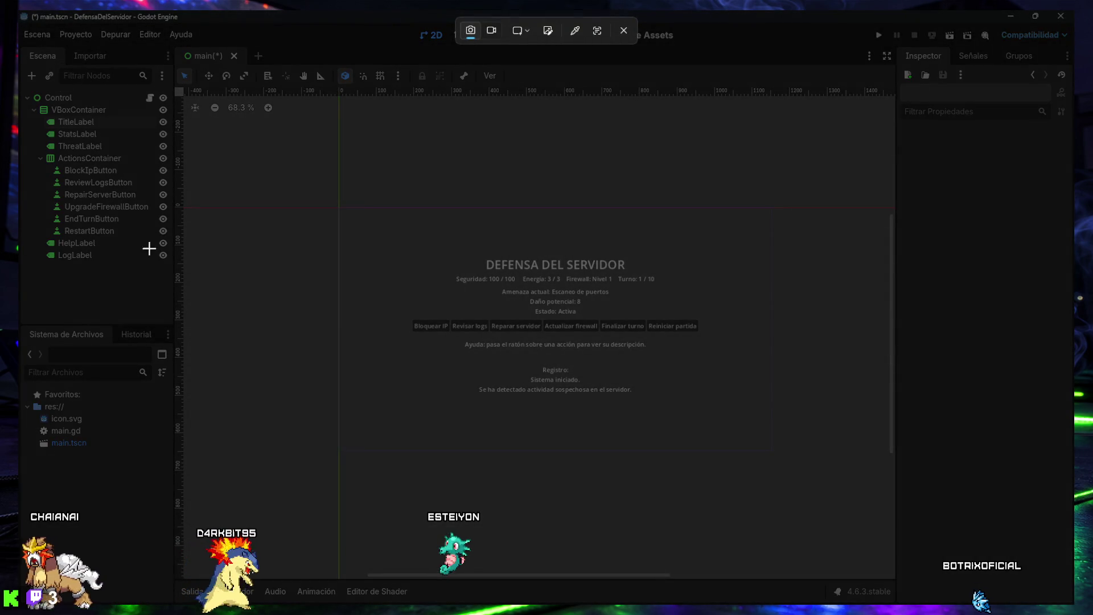
{"action": "key", "text": "Escape"}
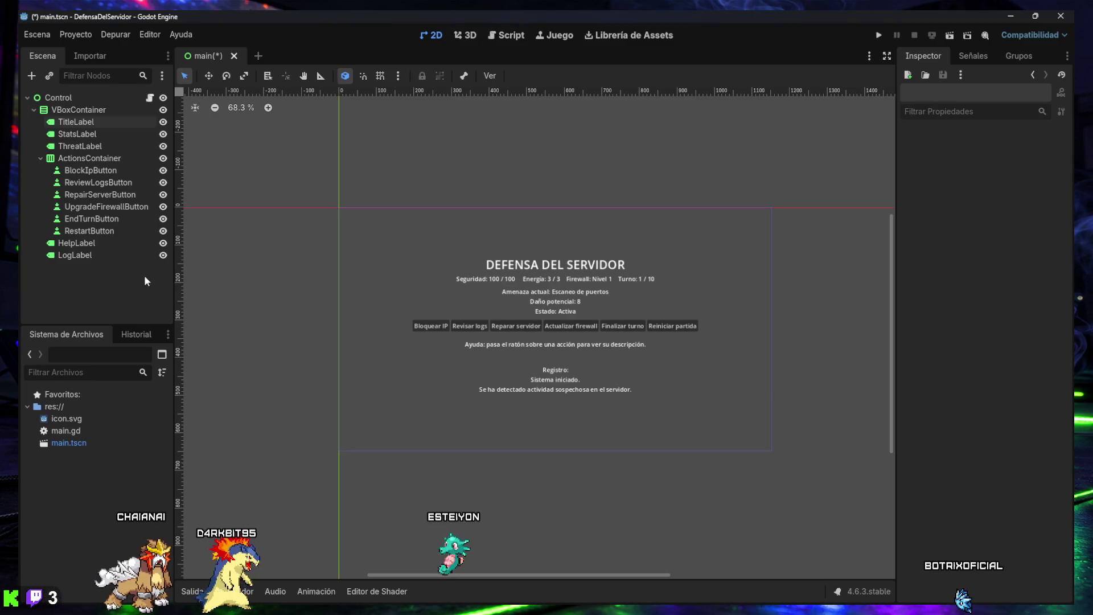
{"action": "key", "text": "ctrl+s"}
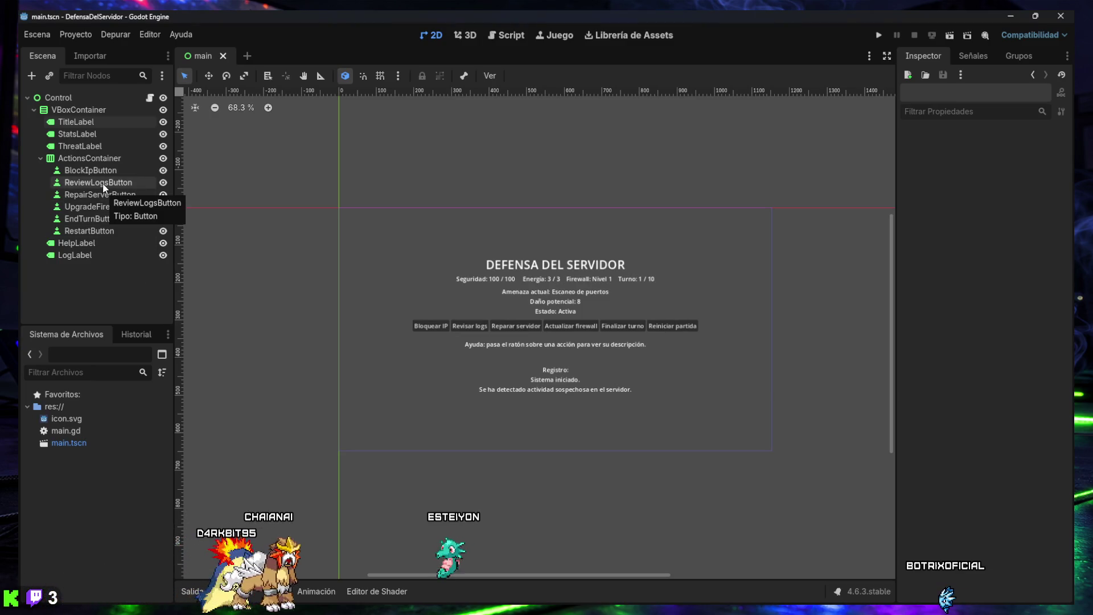
{"action": "key", "text": "super+shift+s"}
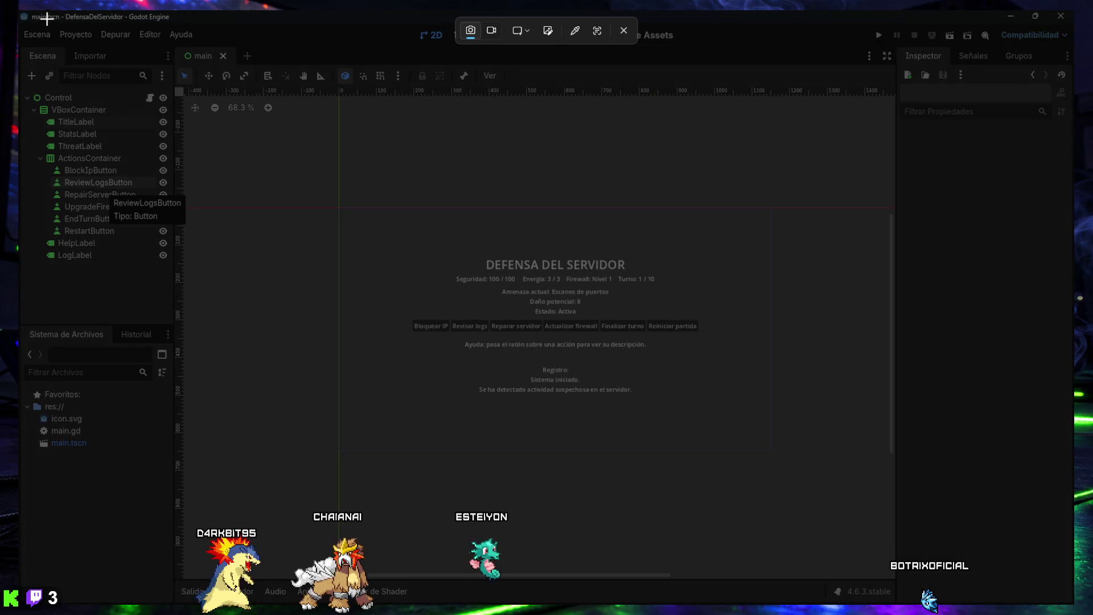
{"action": "mouse_move", "coordinate": [19, 10]}
{"action": "left_mouse_down"}
{"action": "mouse_move", "coordinate": [609, 331]}
{"action": "mouse_move", "coordinate": [967, 605]}
{"action": "mouse_move", "coordinate": [1072, 608]}
{"action": "left_mouse_up"}
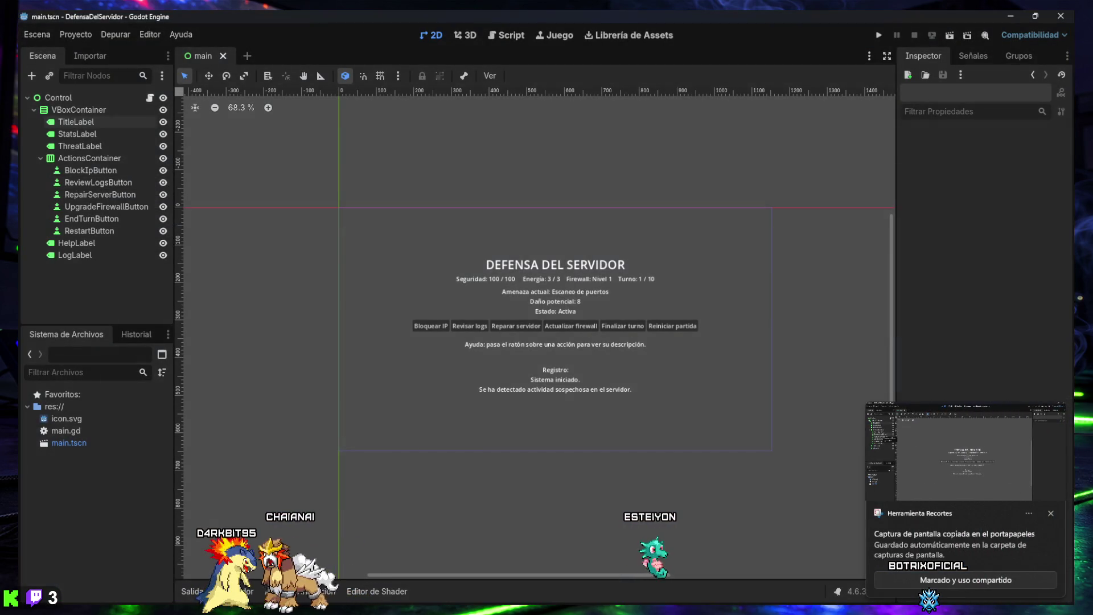
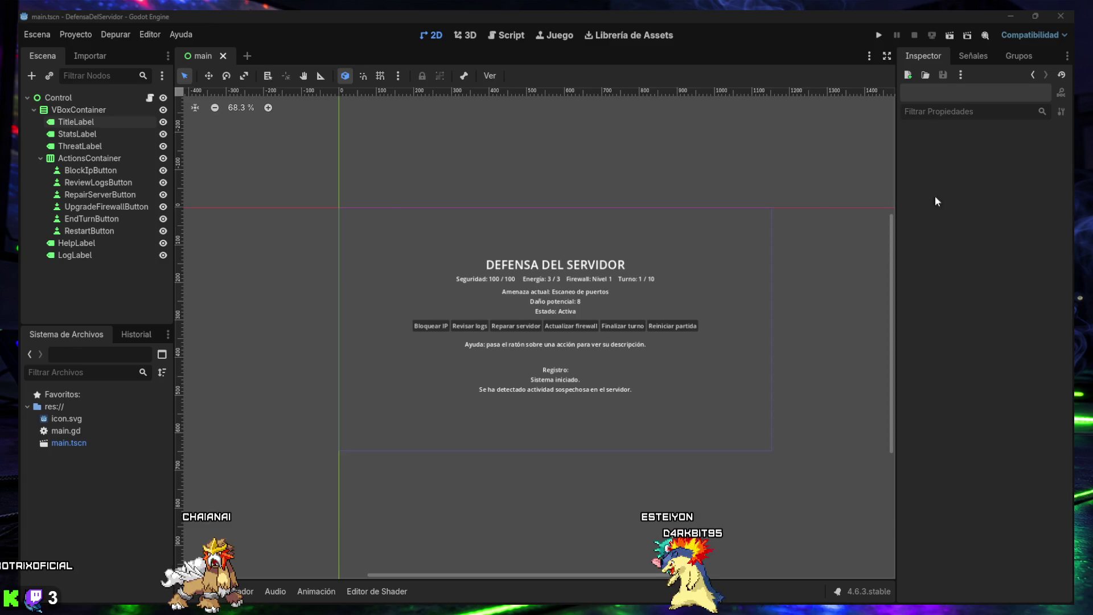
- Add a ColorRect child node under the root Control node
{"action": "left_click", "coordinate": [59, 98]}
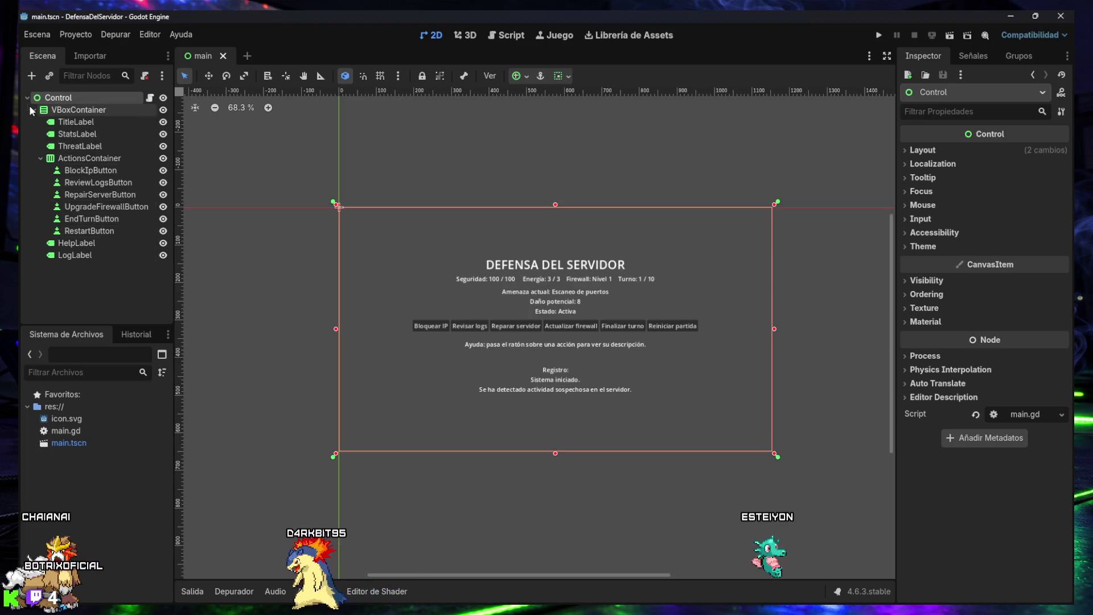
{"action": "left_click", "coordinate": [33, 77]}
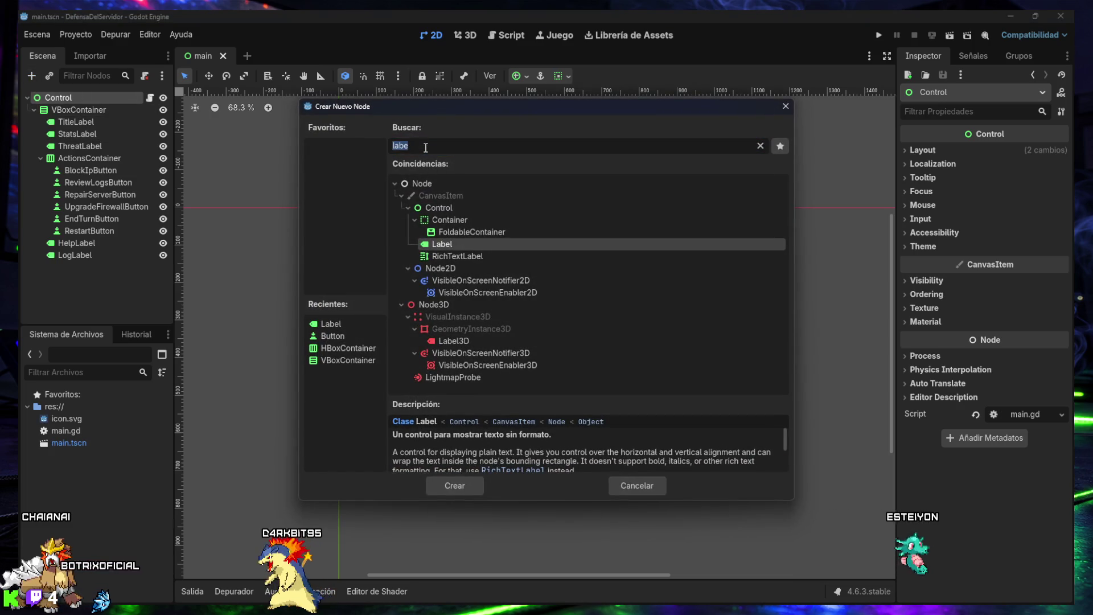
{"action": "type", "text": "ColorRect"}
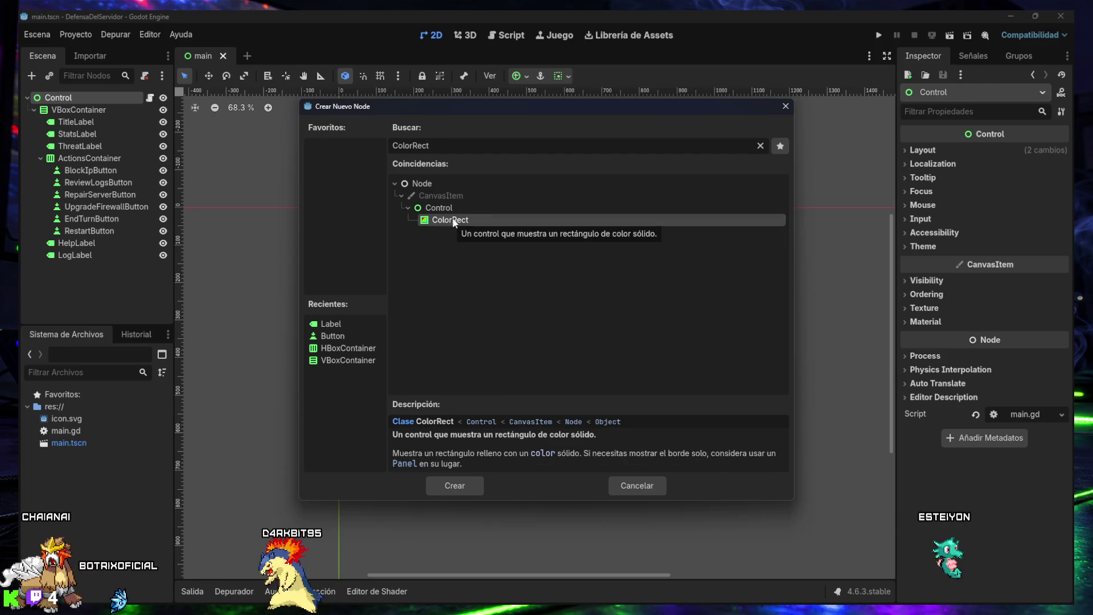
{"action": "left_click", "coordinate": [458, 485]}
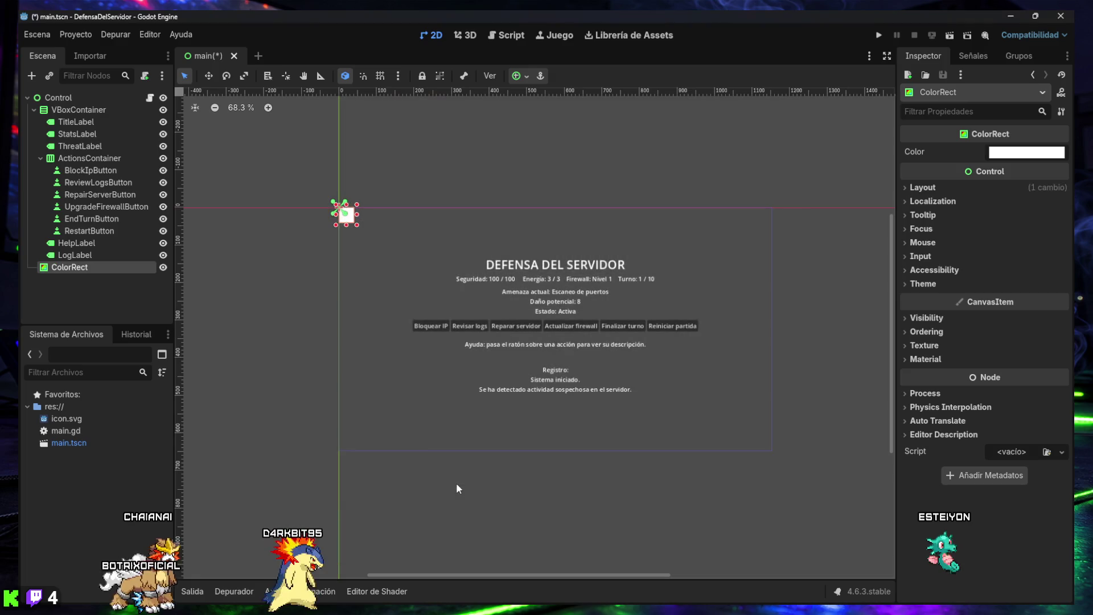
- Rename the new ColorRect to 'BackgroundRect'
{"action": "double_click", "coordinate": [73, 269]}
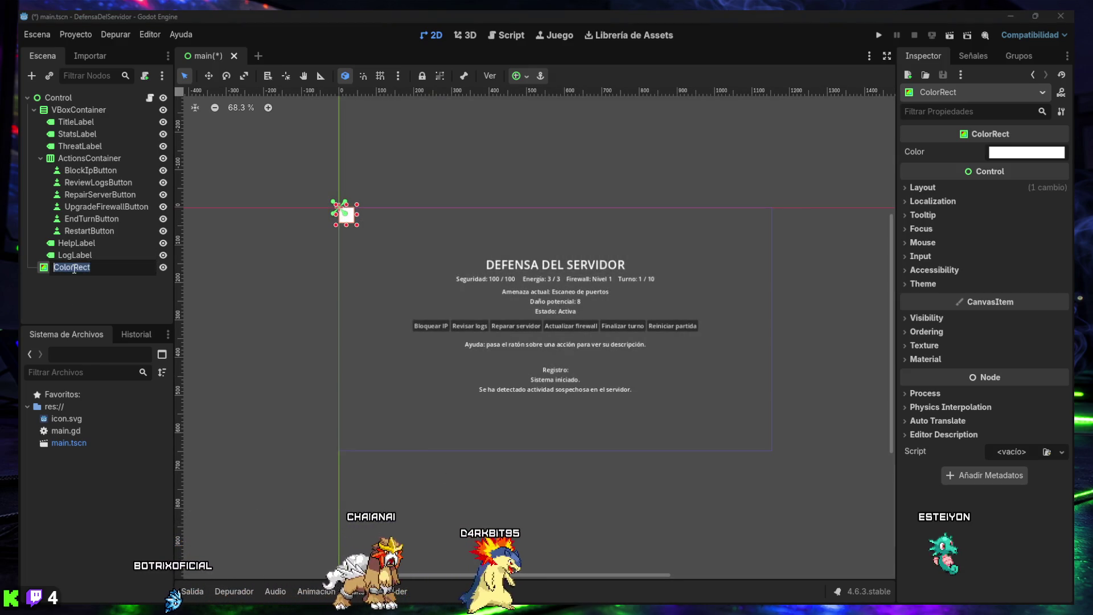
{"action": "key", "text": "Return"}
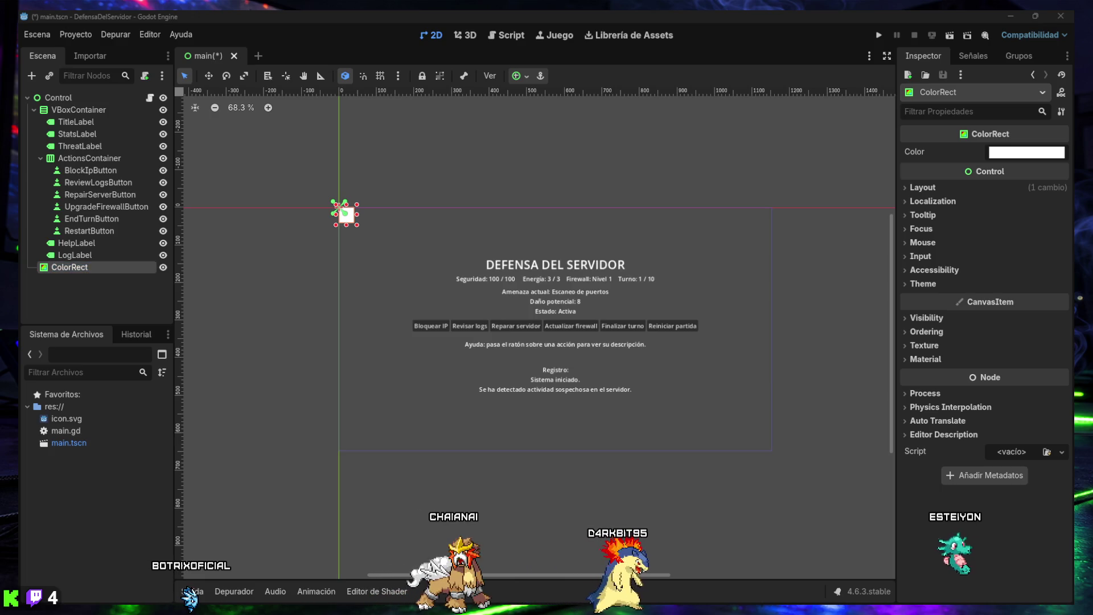
{"action": "left_click", "coordinate": [67, 291]}
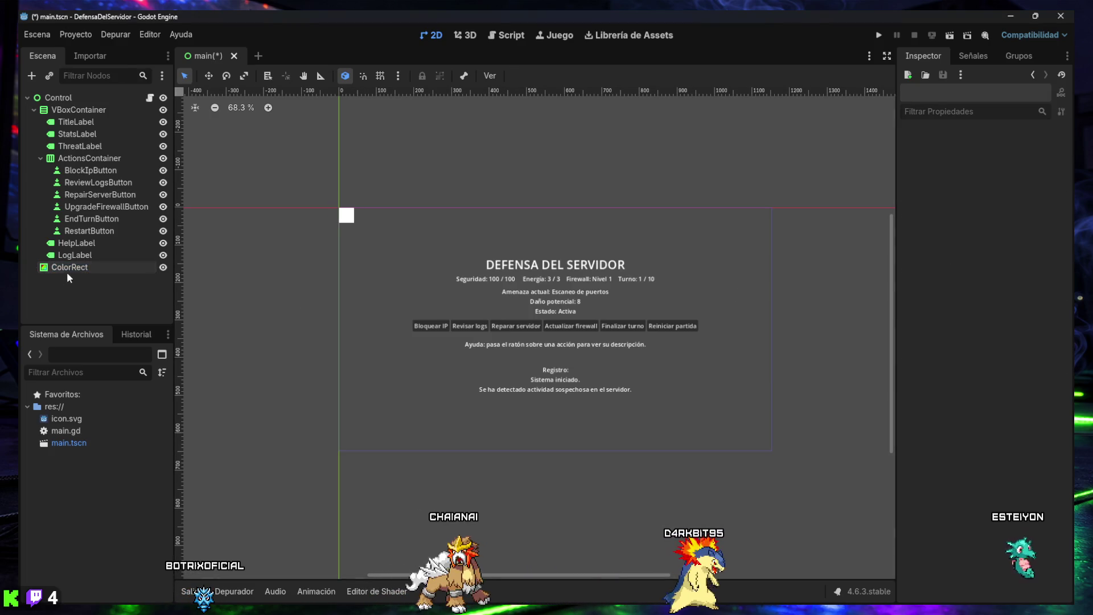
{"action": "left_click", "coordinate": [72, 268]}
{"action": "left_click", "coordinate": [72, 267]}
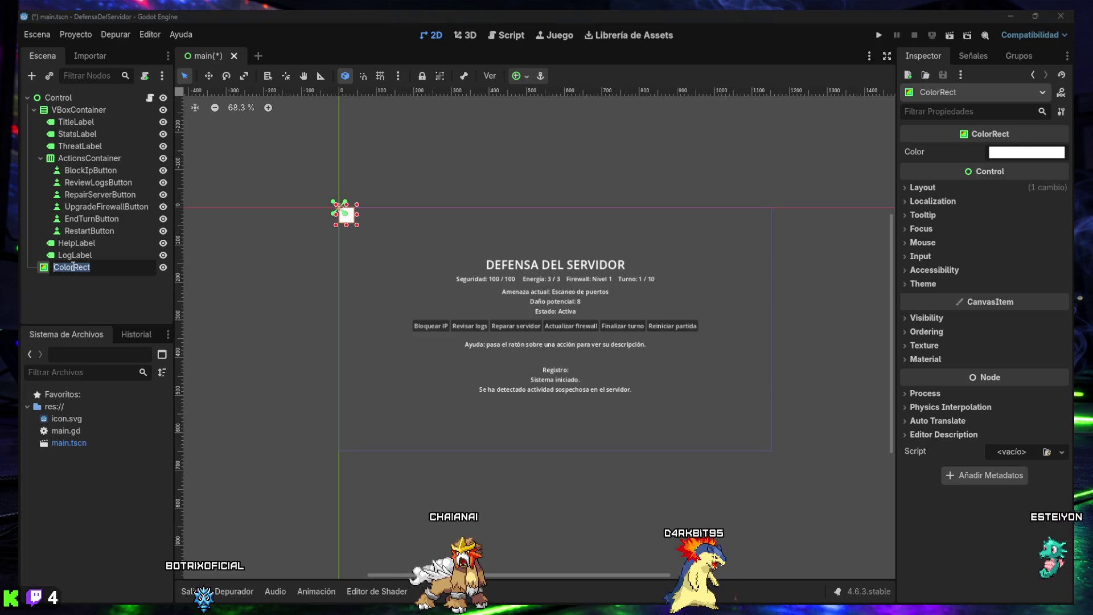
{"action": "type", "text": "BackgroundRect"}
{"action": "key", "text": "Return"}
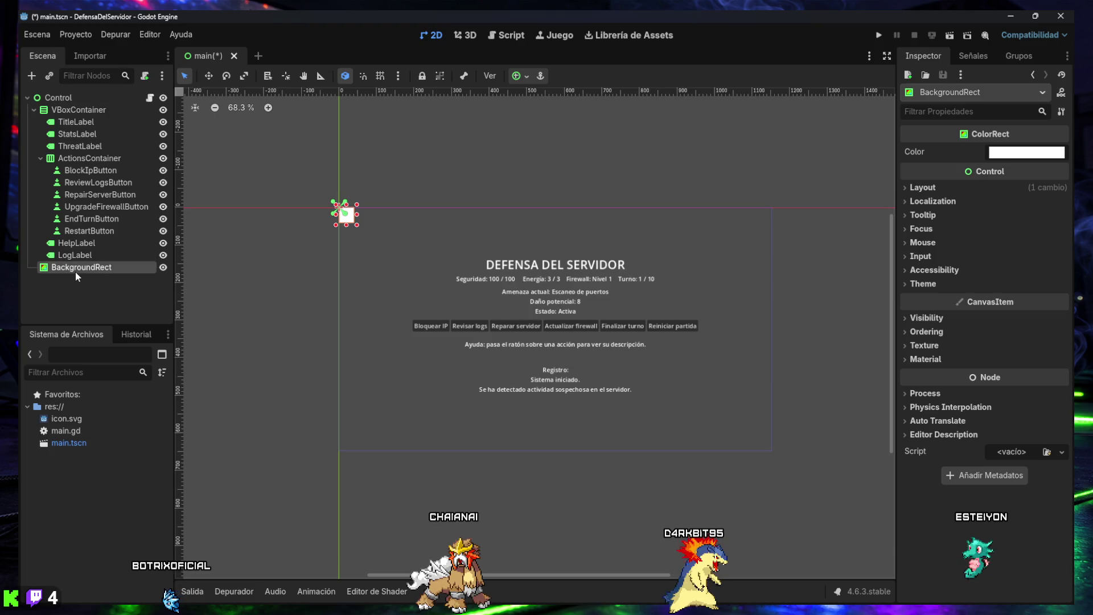
- Move BackgroundRect to the top of Control's children, above VBoxContainer
{"action": "left_click_drag", "start_coordinate": [77, 114], "coordinate": [73, 104]}
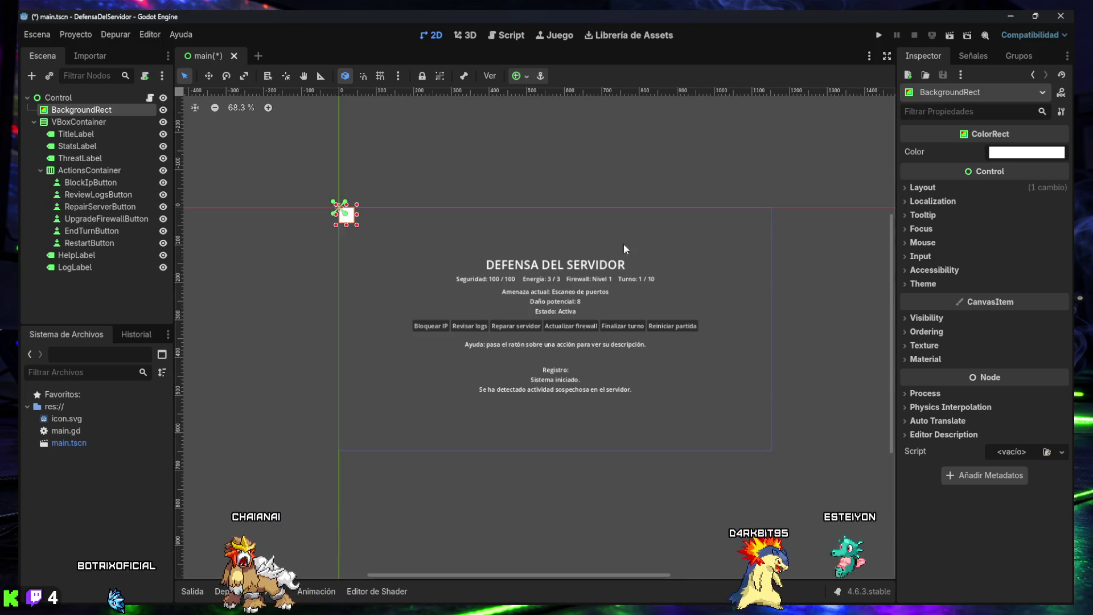
{"action": "left_click", "coordinate": [32, 122]}
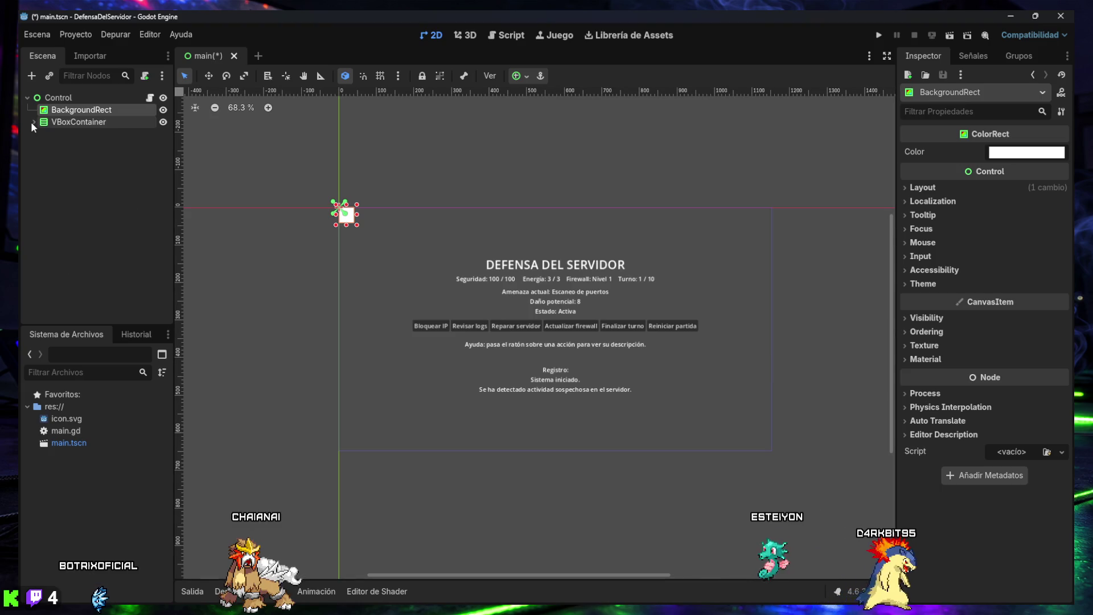
{"action": "left_click", "coordinate": [33, 122]}
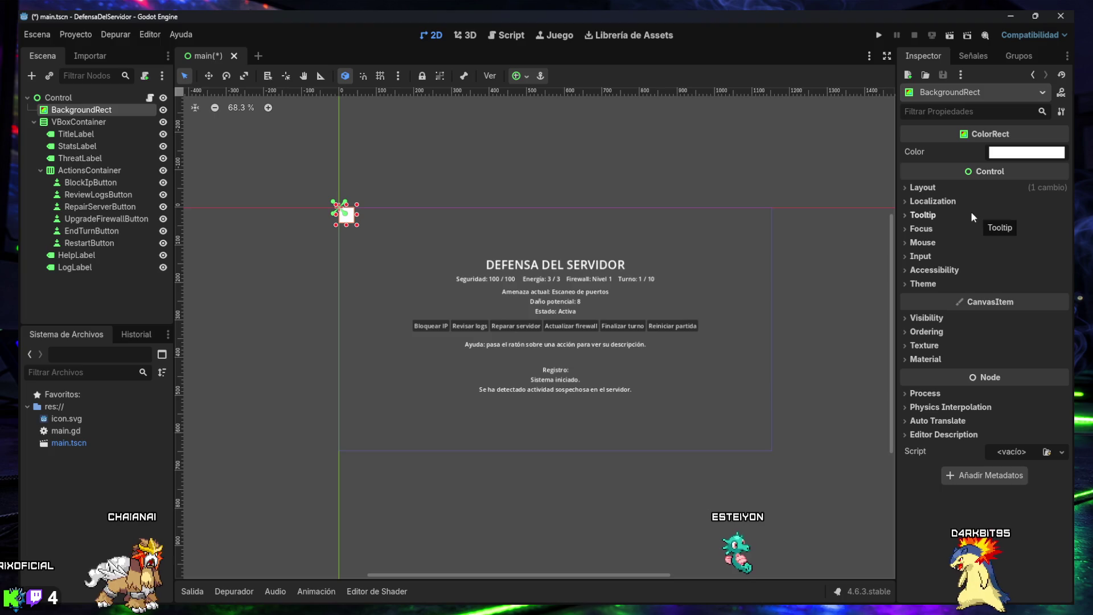
- Expand BackgroundRect's Layout section and leave Layout Direction as Inherited
{"action": "left_click", "coordinate": [923, 188]}
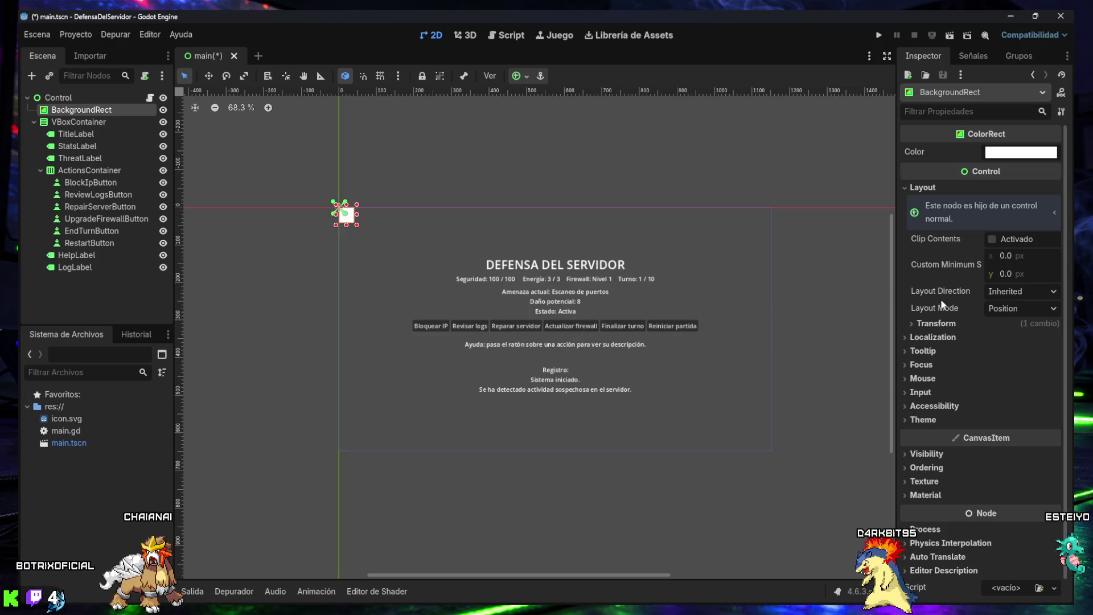
{"action": "left_click", "coordinate": [920, 189]}
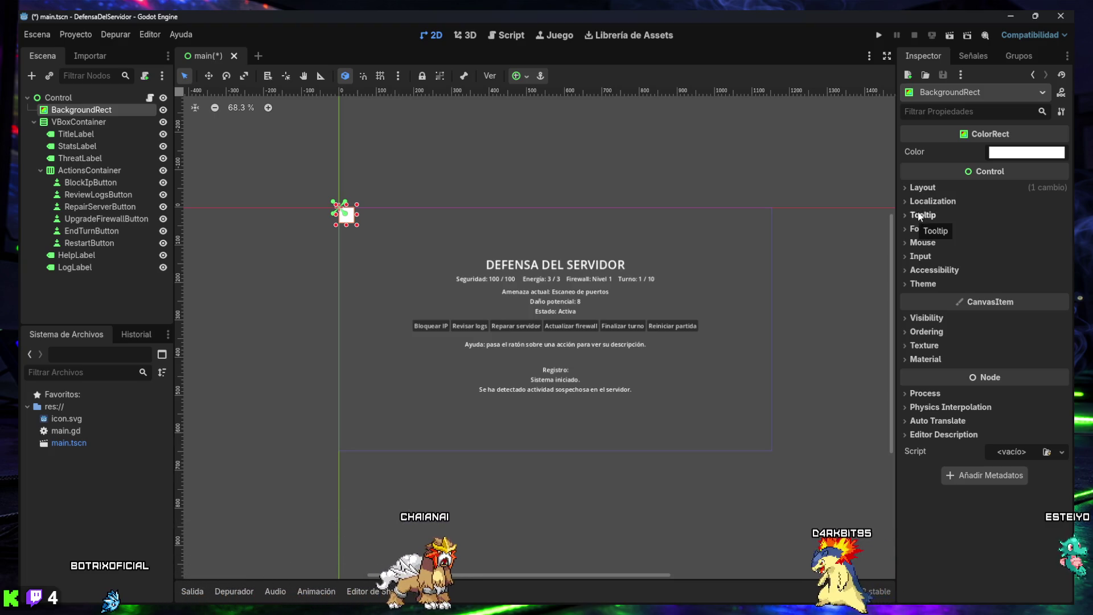
{"action": "left_click", "coordinate": [921, 189]}
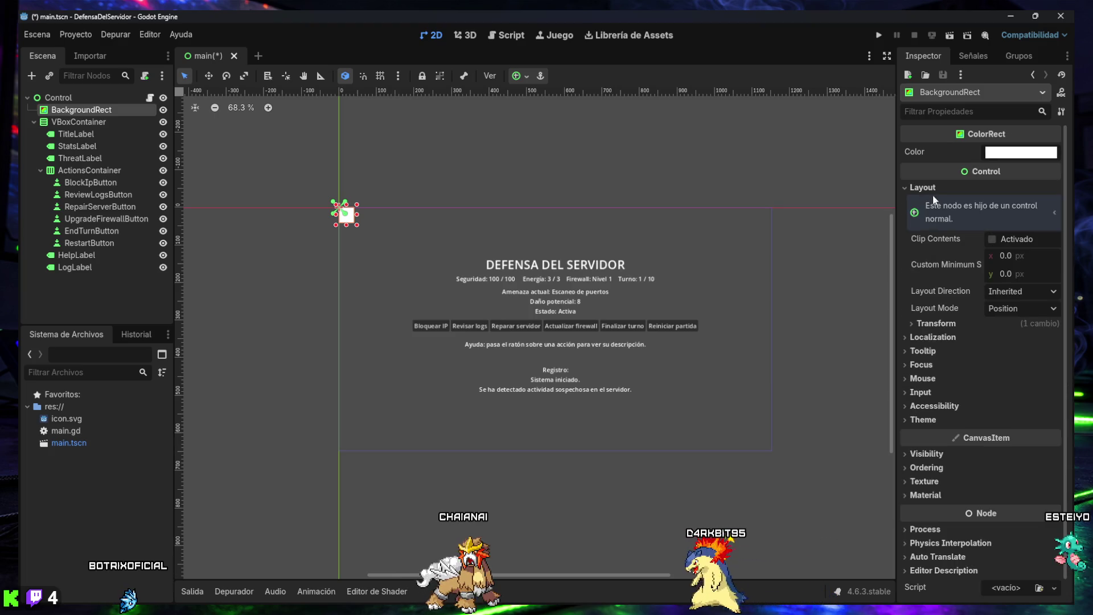
{"action": "mouse_move", "coordinate": [939, 242]}
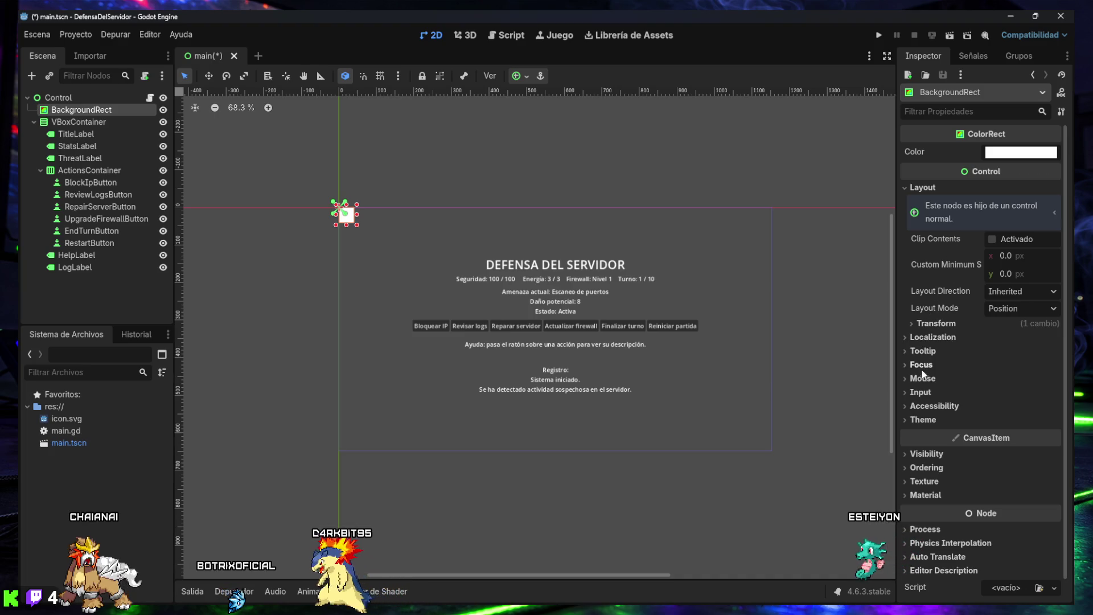
{"action": "scroll", "coordinate": [930, 459], "scroll_direction": "down", "scroll_amount": 1}
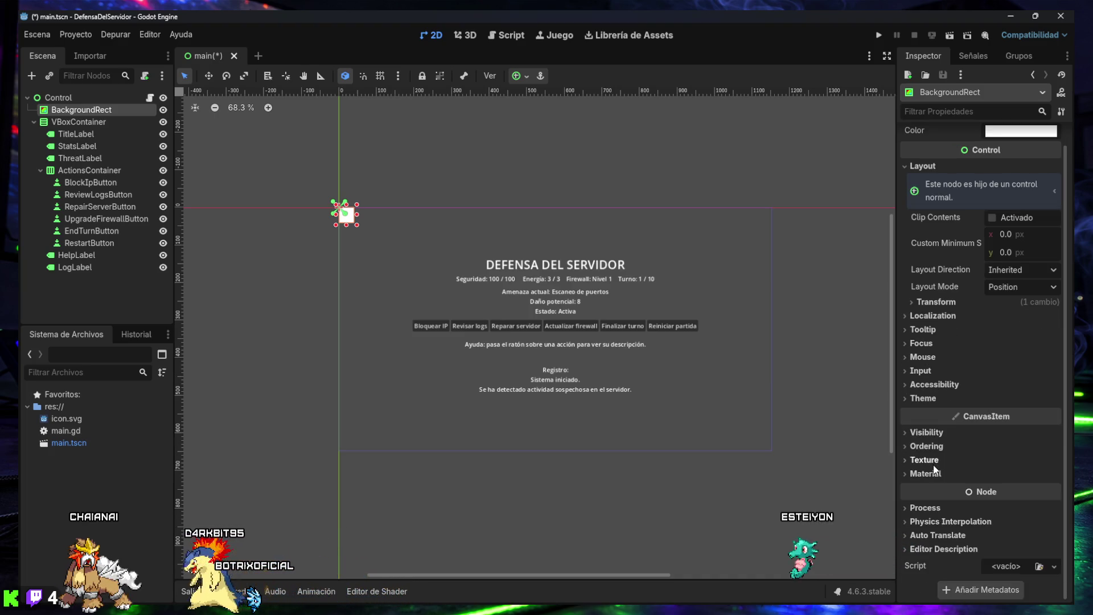
{"action": "scroll", "coordinate": [933, 441], "scroll_direction": "up", "scroll_amount": 1}
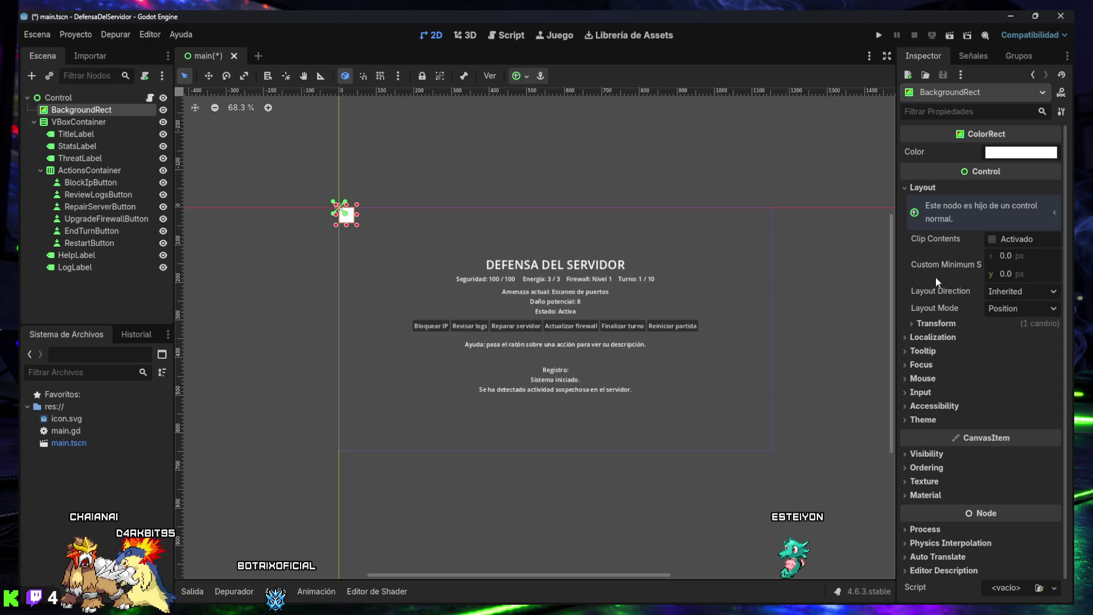
{"action": "left_click", "coordinate": [1014, 296]}
{"action": "left_click", "coordinate": [1015, 293]}
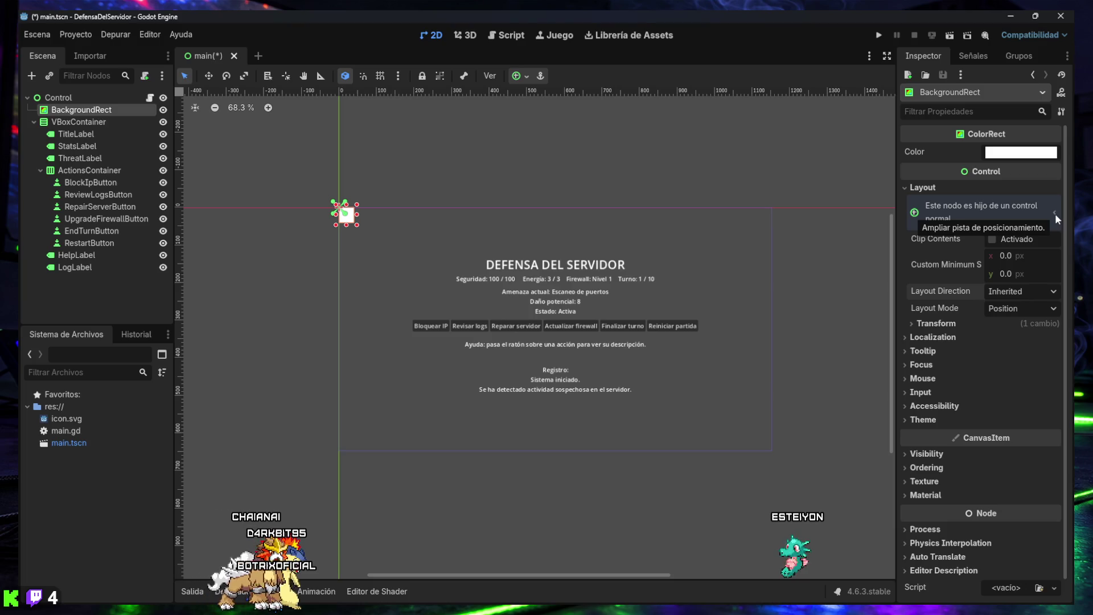
- Check the layout positioning hint and screenshot the editor window
{"action": "left_click", "coordinate": [917, 214]}
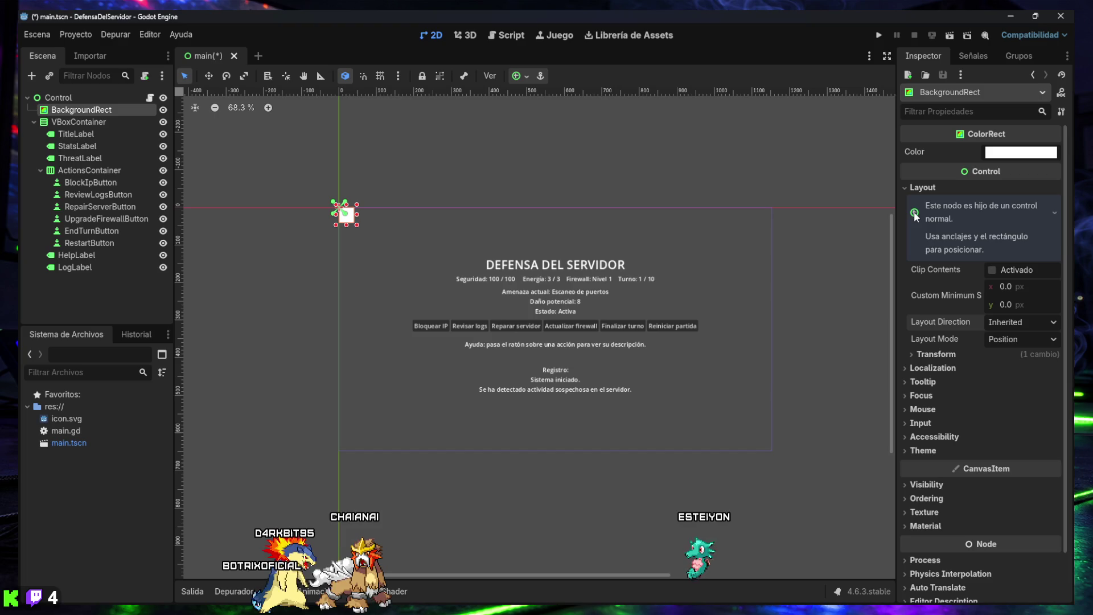
{"action": "left_click", "coordinate": [915, 214]}
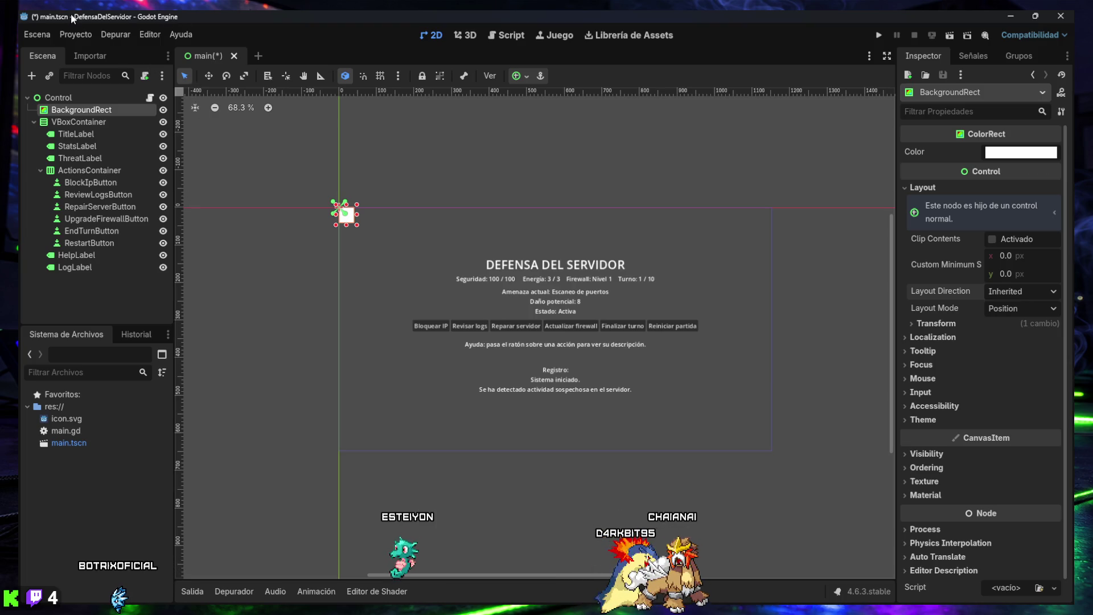
{"action": "key", "text": "super+shift+s"}
{"action": "mouse_move", "coordinate": [20, 11]}
{"action": "left_mouse_down"}
{"action": "mouse_move", "coordinate": [960, 406]}
{"action": "mouse_move", "coordinate": [1026, 569]}
{"action": "mouse_move", "coordinate": [1072, 608]}
{"action": "left_mouse_up"}
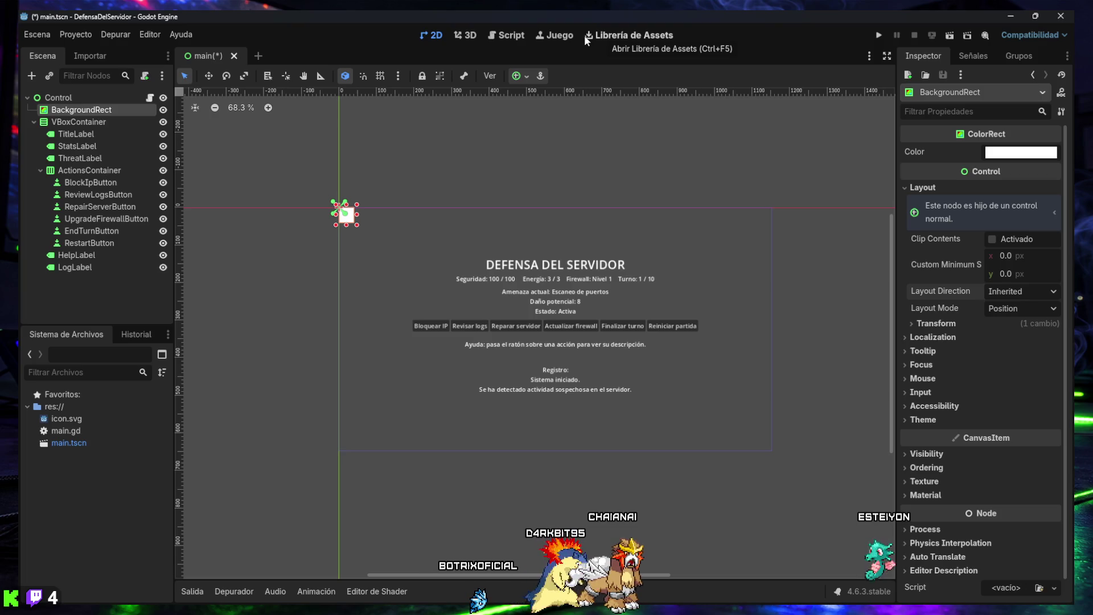
{"action": "left_click", "coordinate": [517, 77]}
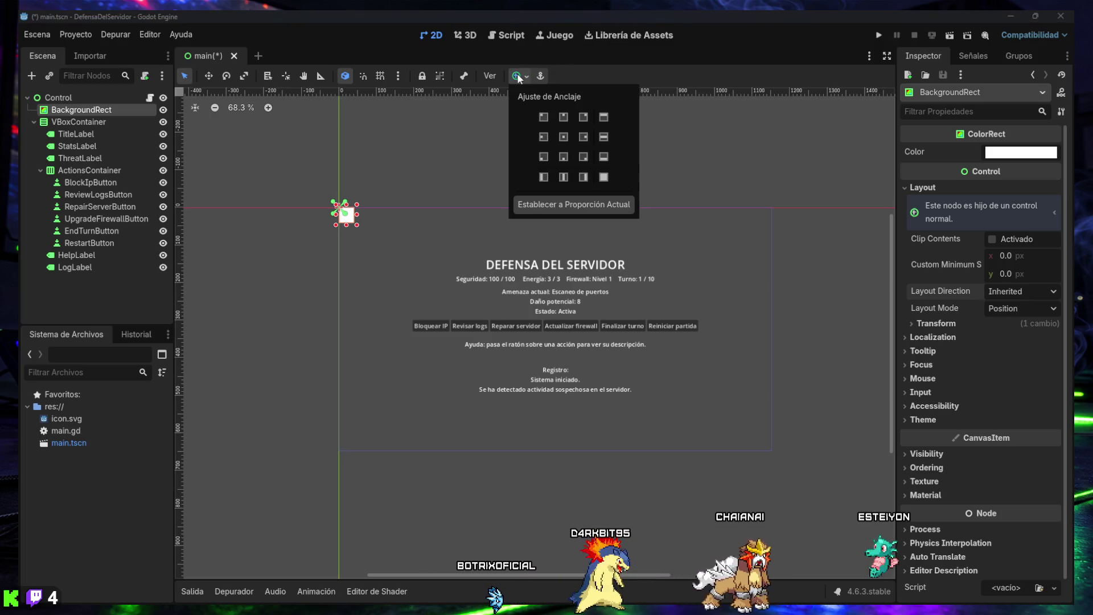
- Apply the Full Rect anchor preset so BackgroundRect fills the whole screen
{"action": "left_click", "coordinate": [604, 179]}
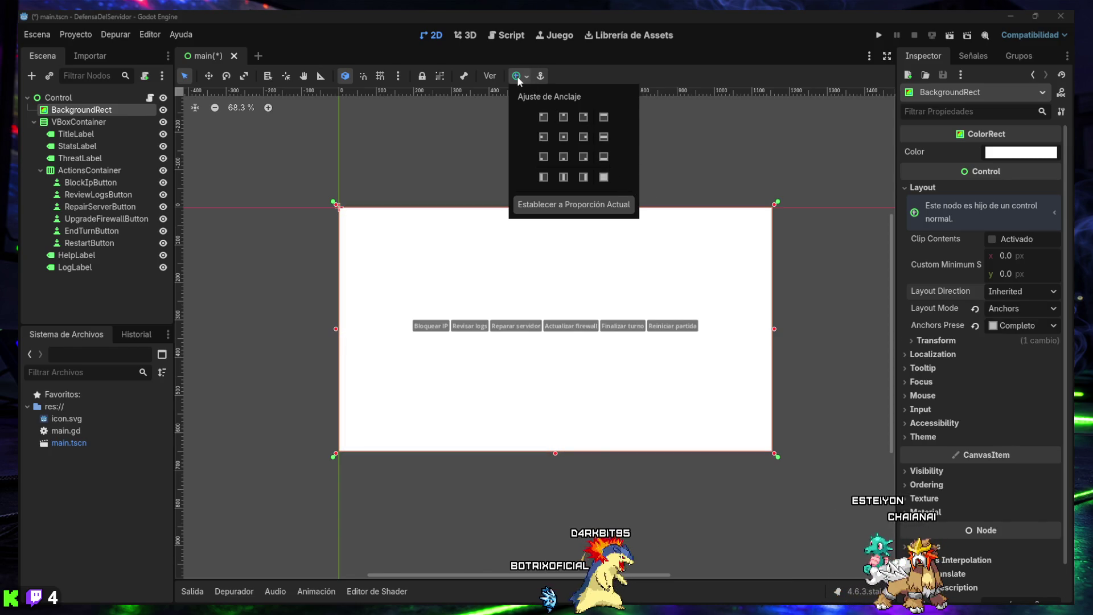
{"action": "left_click", "coordinate": [590, 77]}
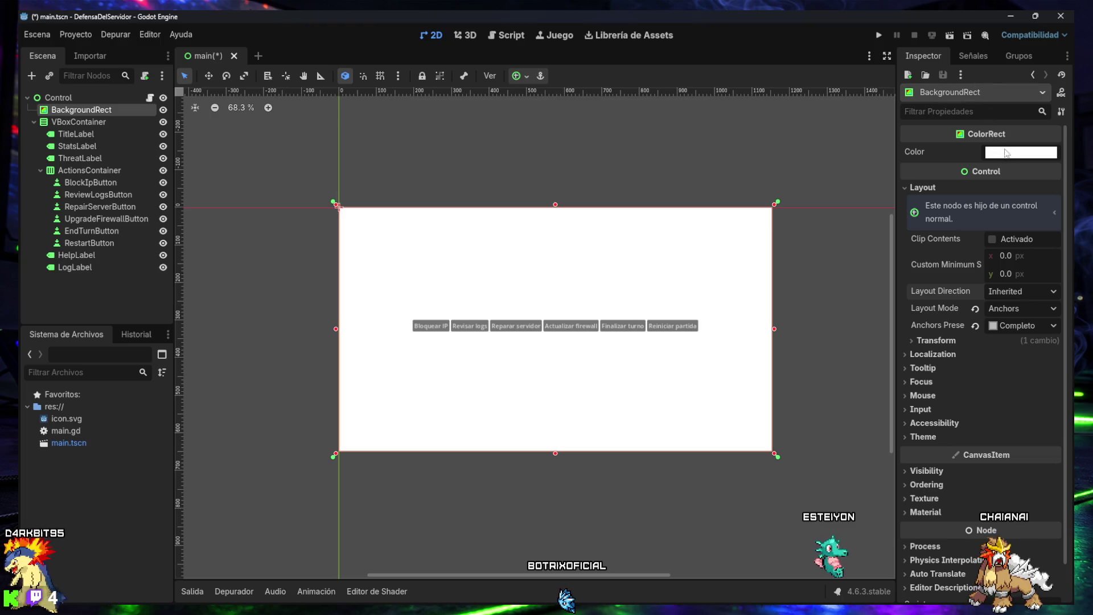
{"action": "left_click", "coordinate": [1006, 154]}
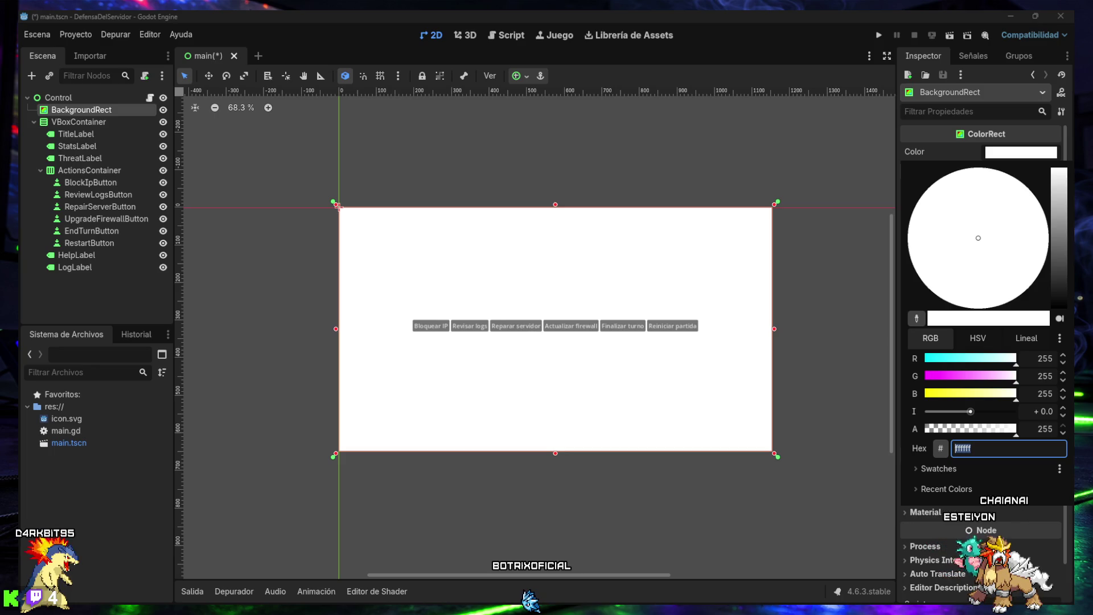
- Set BackgroundRect's colour to dark navy #0f172a, deselect it, and save the scene
{"action": "key", "text": "Escape"}
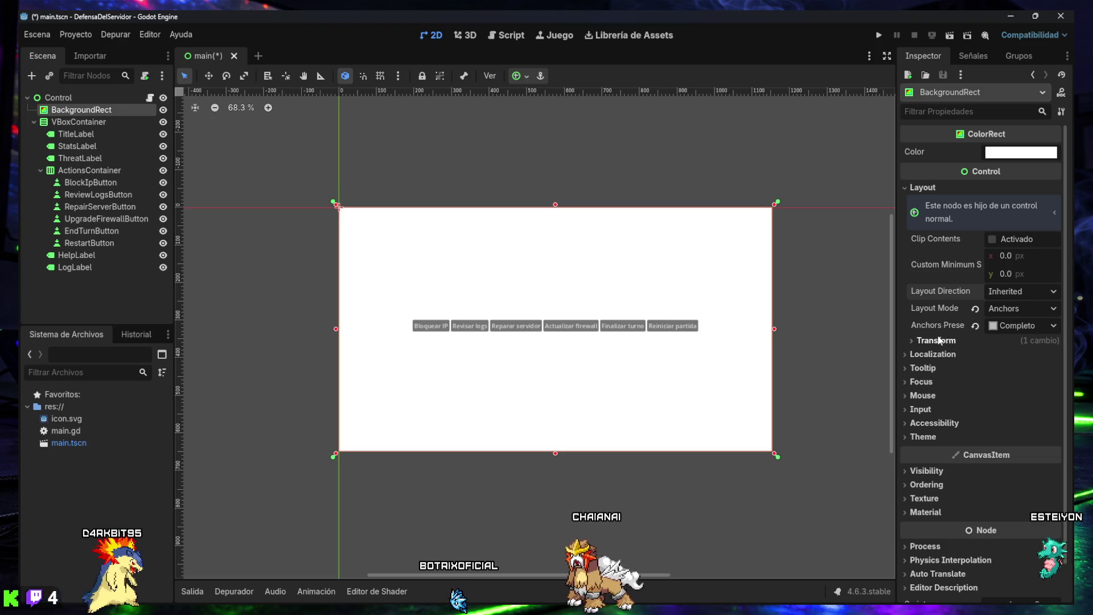
{"action": "left_click", "coordinate": [1019, 152]}
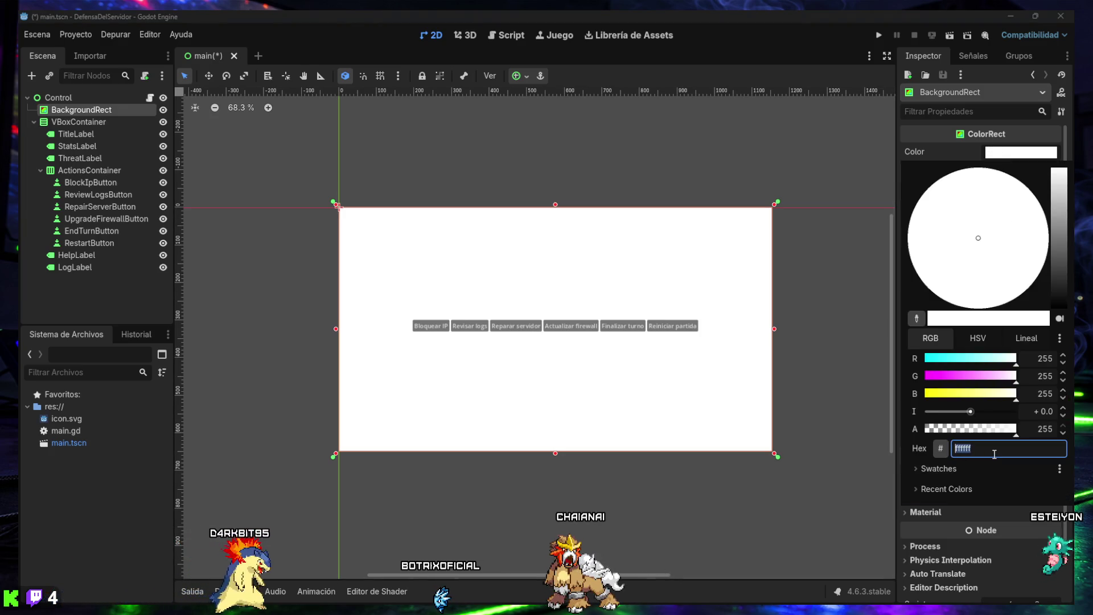
{"action": "key", "text": "Escape"}
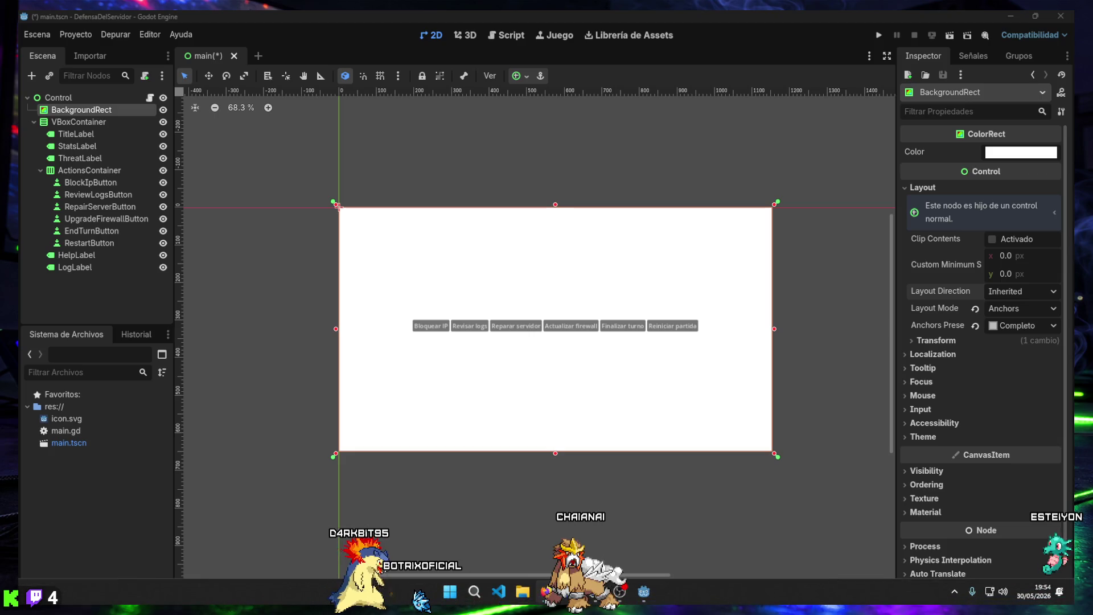
{"action": "left_click", "coordinate": [1017, 156]}
{"action": "type", "text": "0f172a"}
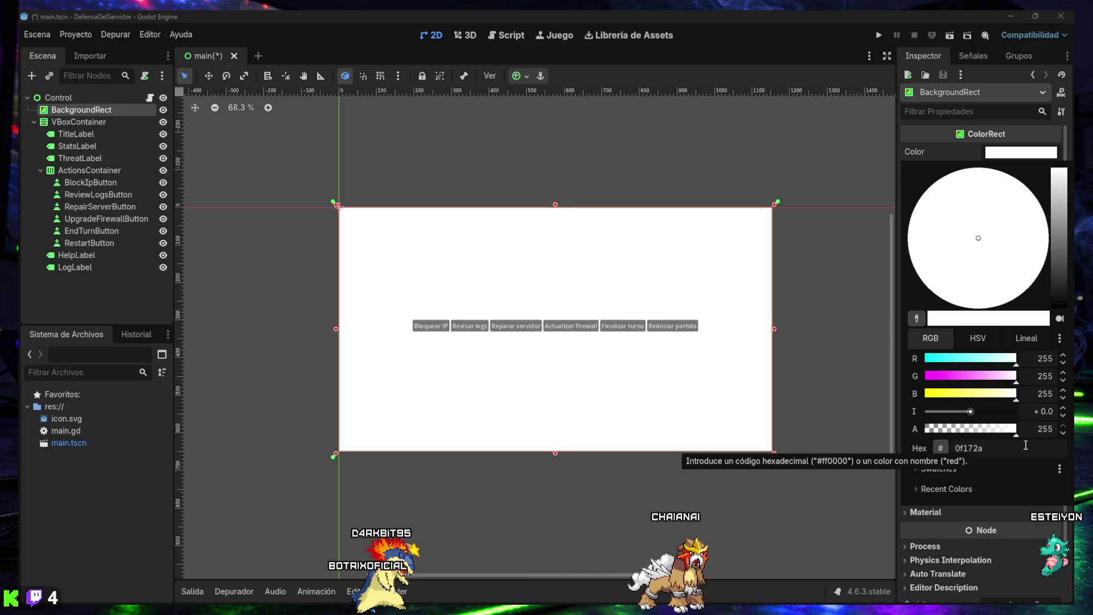
{"action": "key", "text": "Return"}
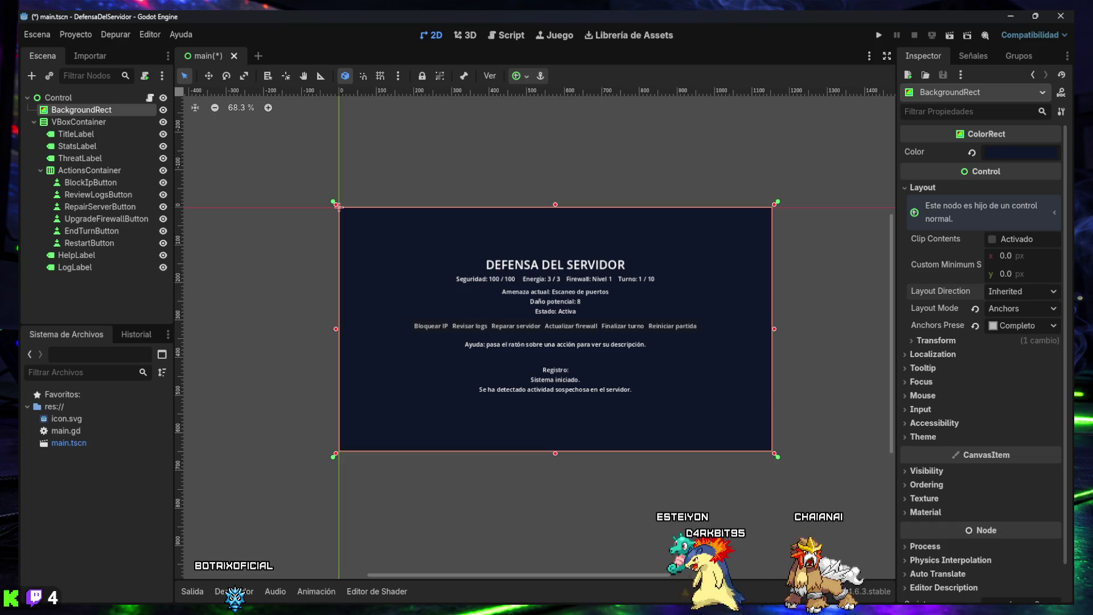
{"action": "left_click", "coordinate": [264, 277]}
{"action": "key", "text": "ctrl+s"}
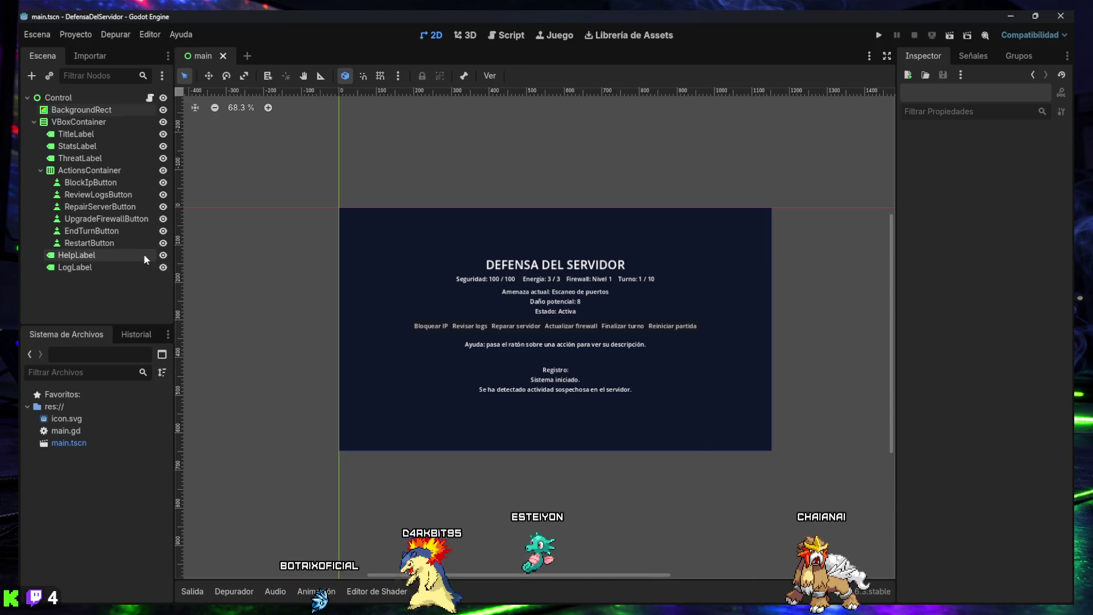
- Screenshot the editor area with the Snipping Tool
{"action": "key", "text": "super+shift+s"}
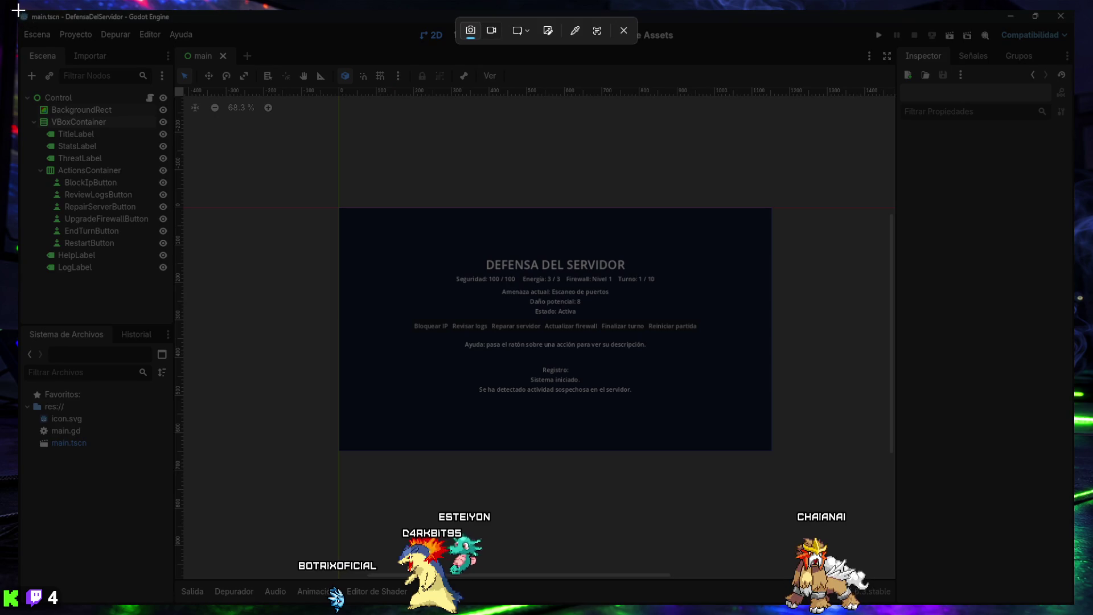
{"action": "mouse_move", "coordinate": [19, 10]}
{"action": "left_mouse_down"}
{"action": "mouse_move", "coordinate": [610, 427]}
{"action": "mouse_move", "coordinate": [831, 525]}
{"action": "mouse_move", "coordinate": [870, 525]}
{"action": "mouse_move", "coordinate": [1074, 606]}
{"action": "left_mouse_up"}
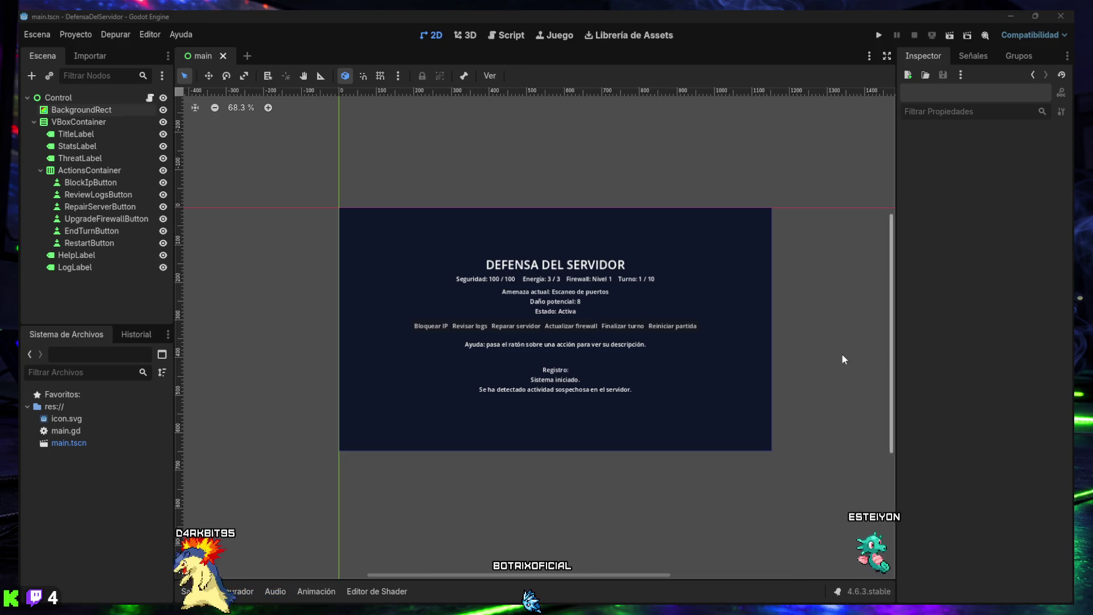
- Select the root Control node in the Scene tree
{"action": "left_click", "coordinate": [46, 94]}
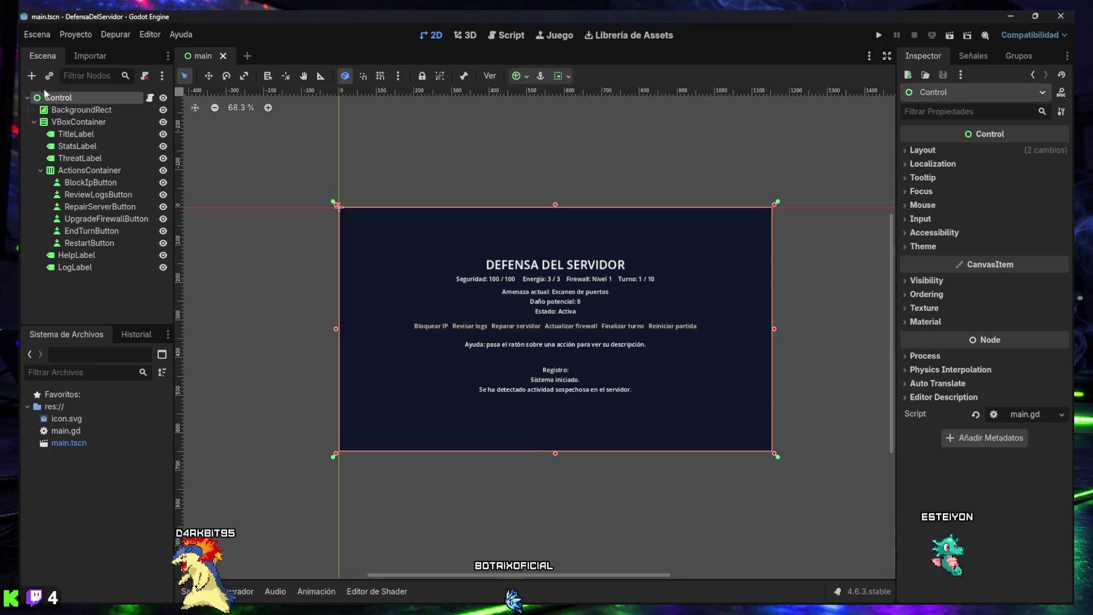
- Add a TextureRect under Control and move it to the top of Control's children
{"action": "left_click", "coordinate": [32, 75]}
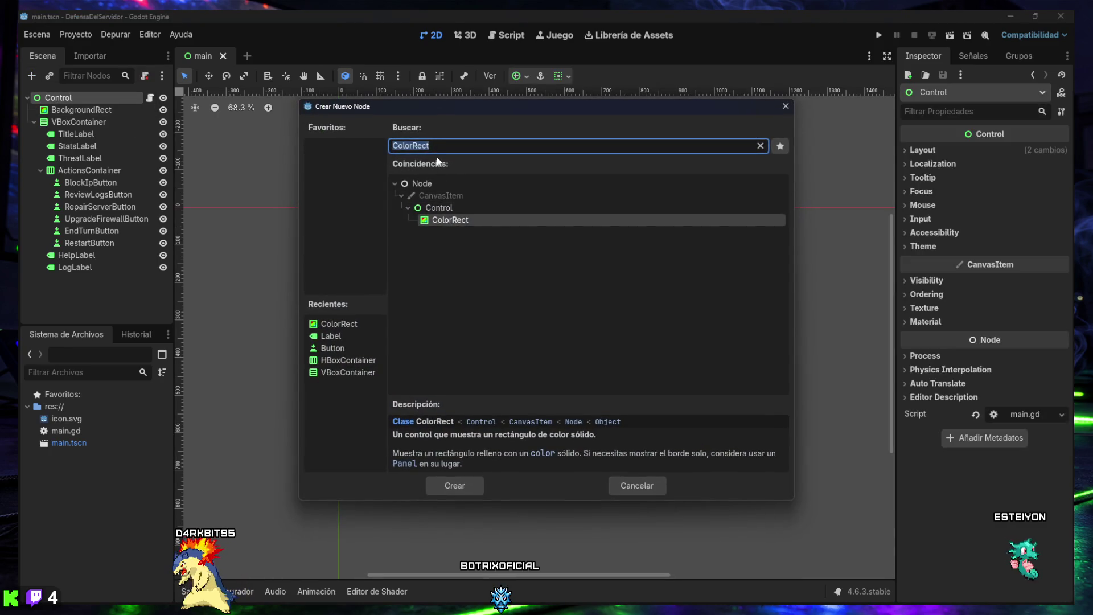
{"action": "type", "text": "tex"}
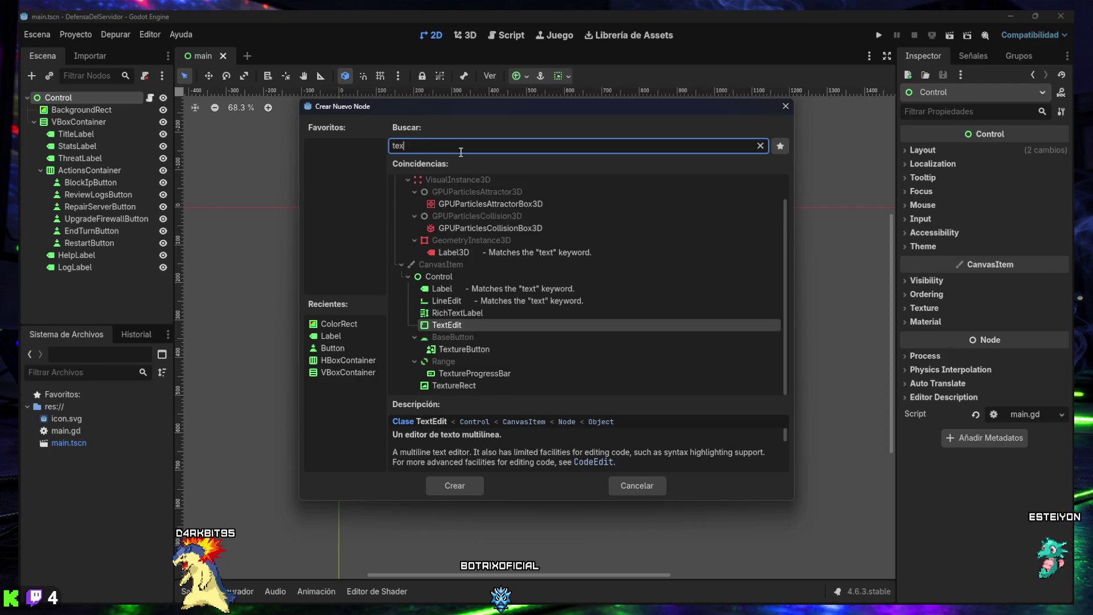
{"action": "type", "text": "ture"}
{"action": "left_click", "coordinate": [462, 270]}
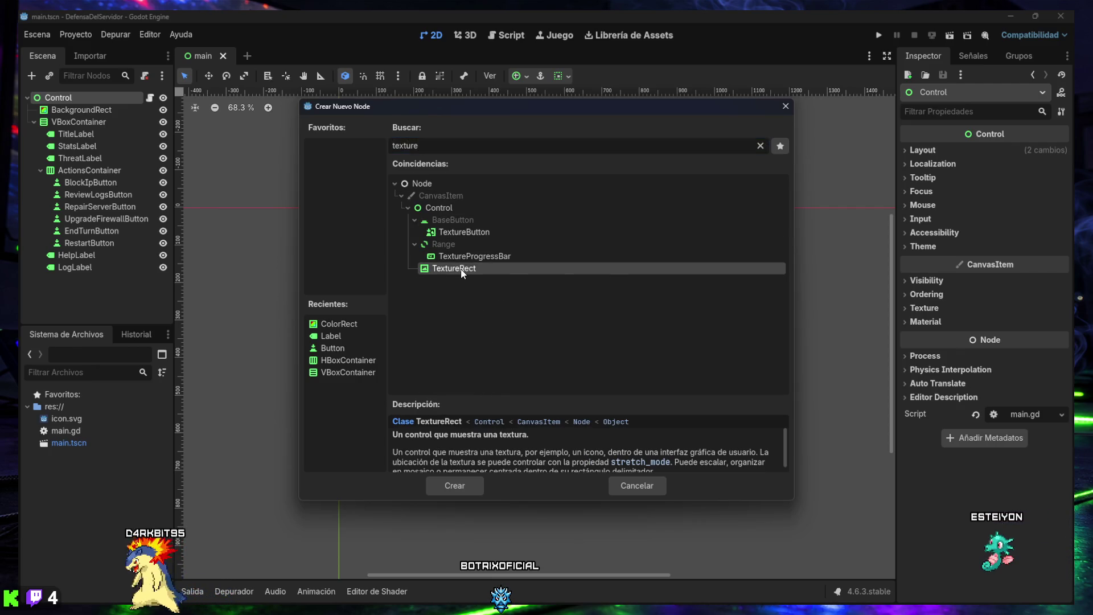
{"action": "double_click", "coordinate": [461, 272]}
{"action": "mouse_move", "coordinate": [132, 279]}
{"action": "left_mouse_down"}
{"action": "mouse_move", "coordinate": [67, 219]}
{"action": "mouse_move", "coordinate": [63, 109]}
{"action": "left_mouse_up"}
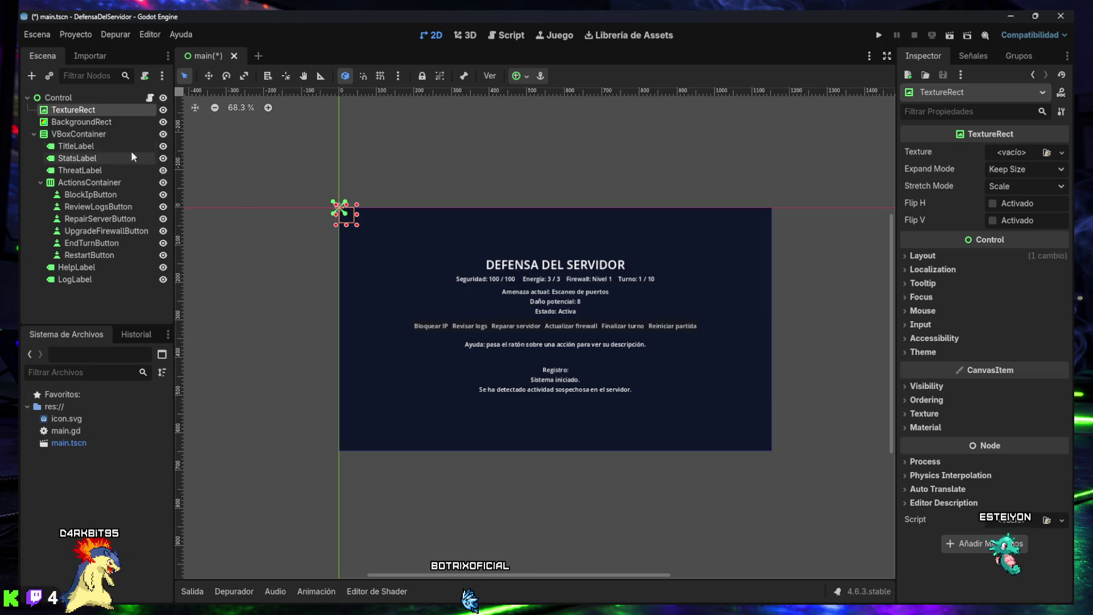
- Rename the TextureRect to 'BackgroundImage', hide BackgroundRect, and reselect BackgroundImage
{"action": "double_click", "coordinate": [66, 112]}
{"action": "type", "text": "BackgroundImage"}
{"action": "key", "text": "Return"}
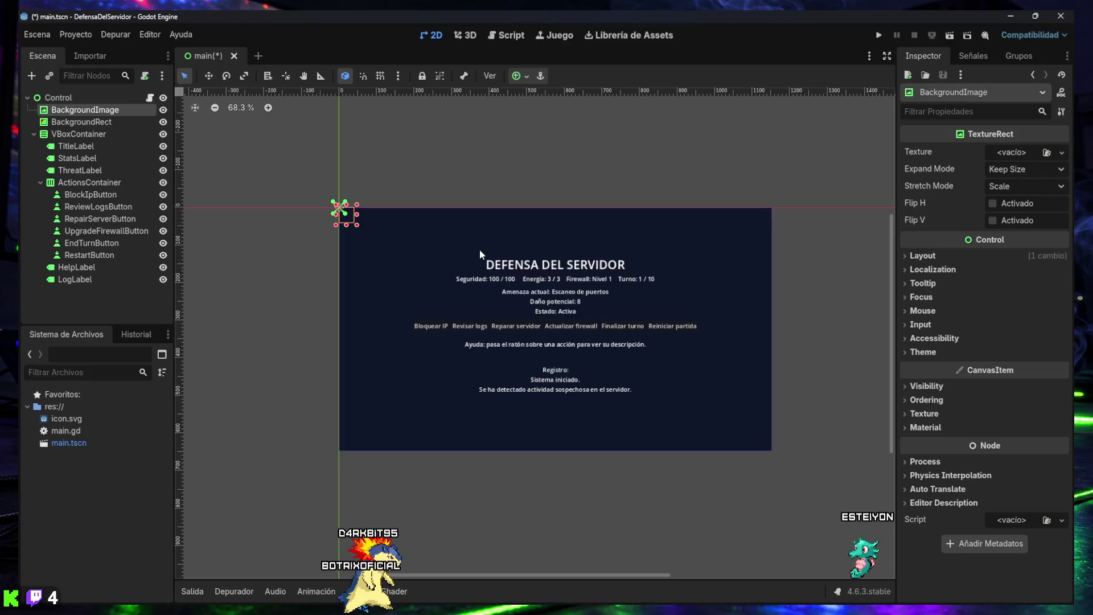
{"action": "left_click", "coordinate": [86, 122]}
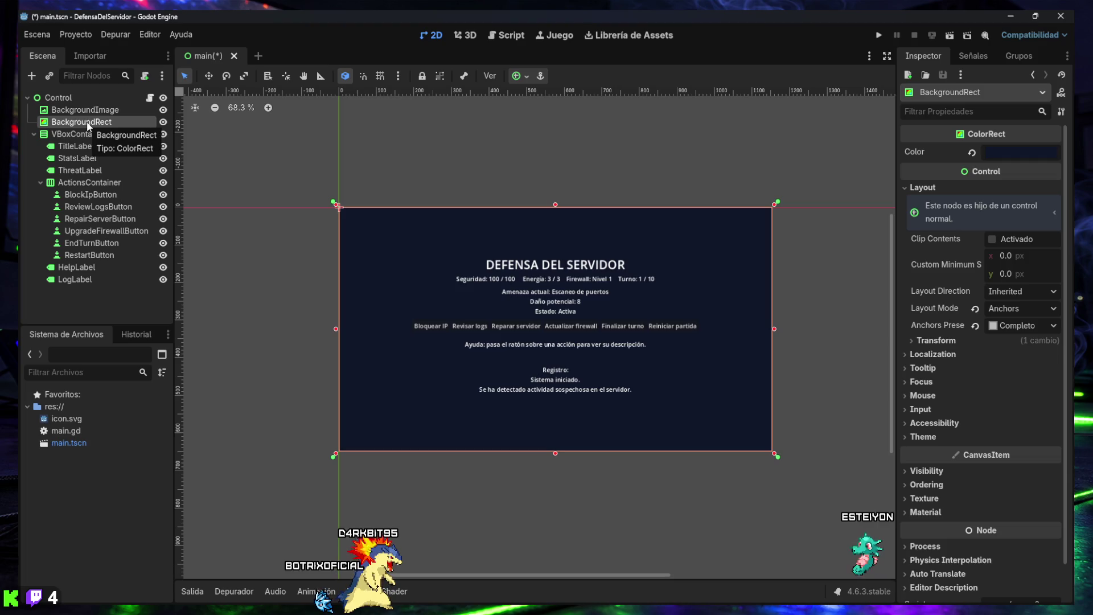
{"action": "left_click", "coordinate": [163, 122]}
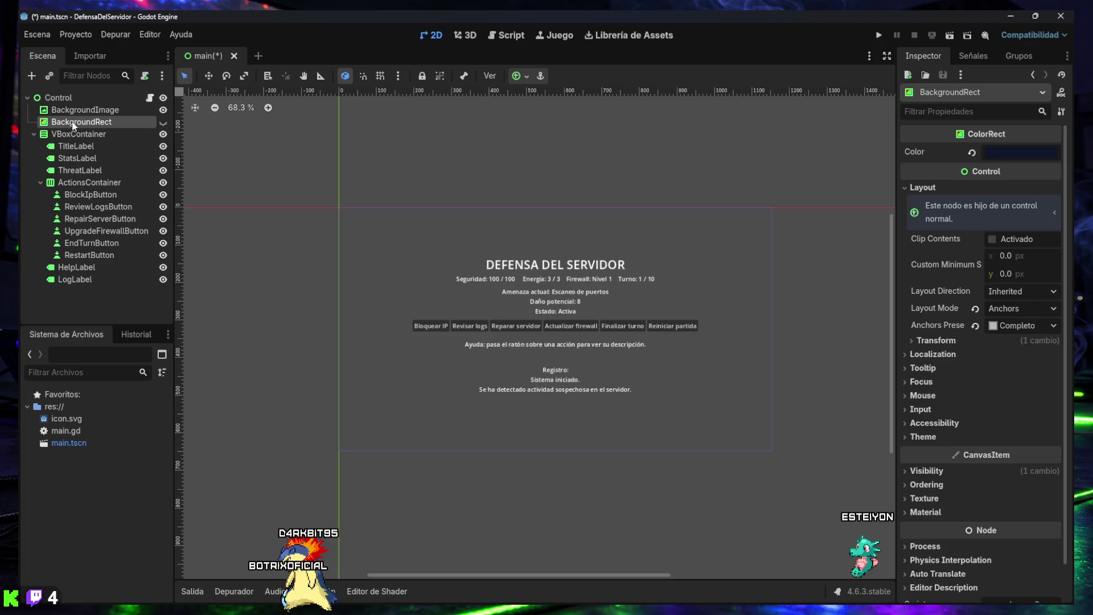
{"action": "left_click", "coordinate": [83, 110]}
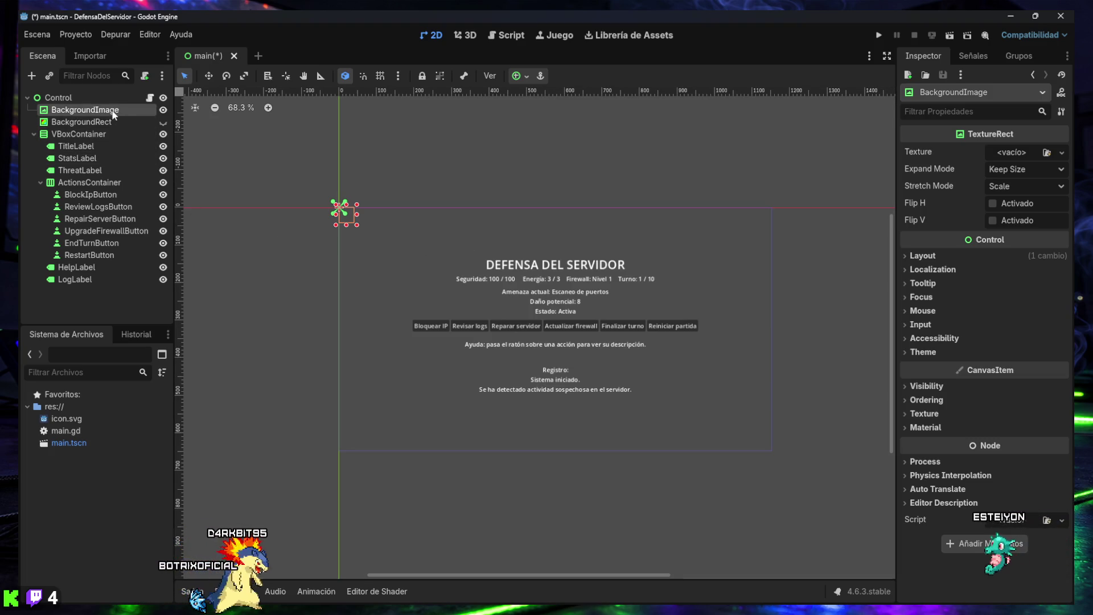
- Anchor BackgroundImage with the Full Rect preset, then select BackgroundRect
{"action": "left_click", "coordinate": [520, 76]}
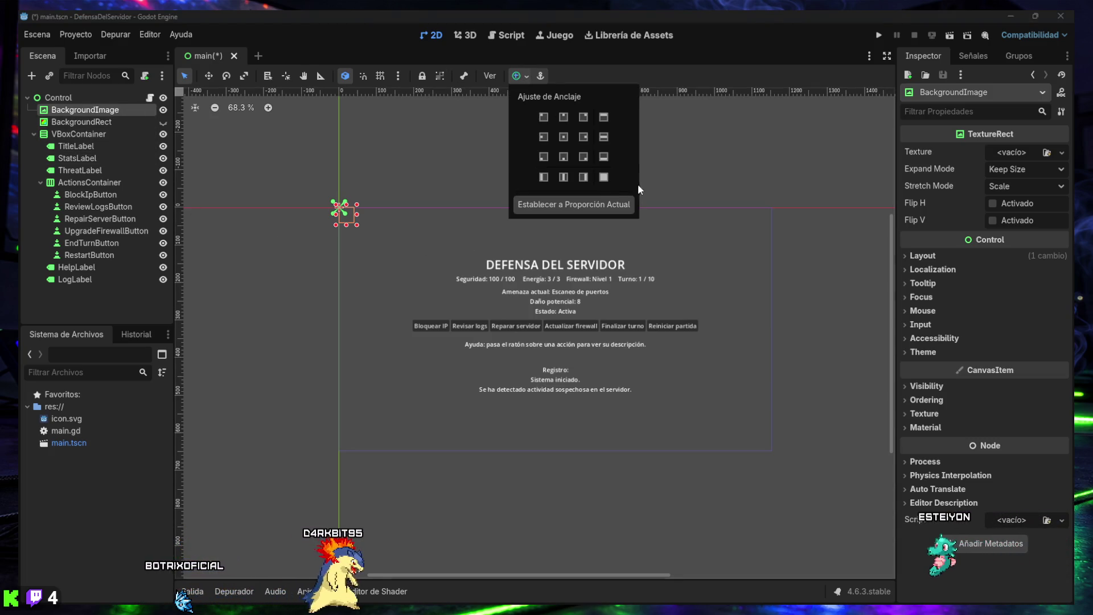
{"action": "left_click", "coordinate": [603, 177]}
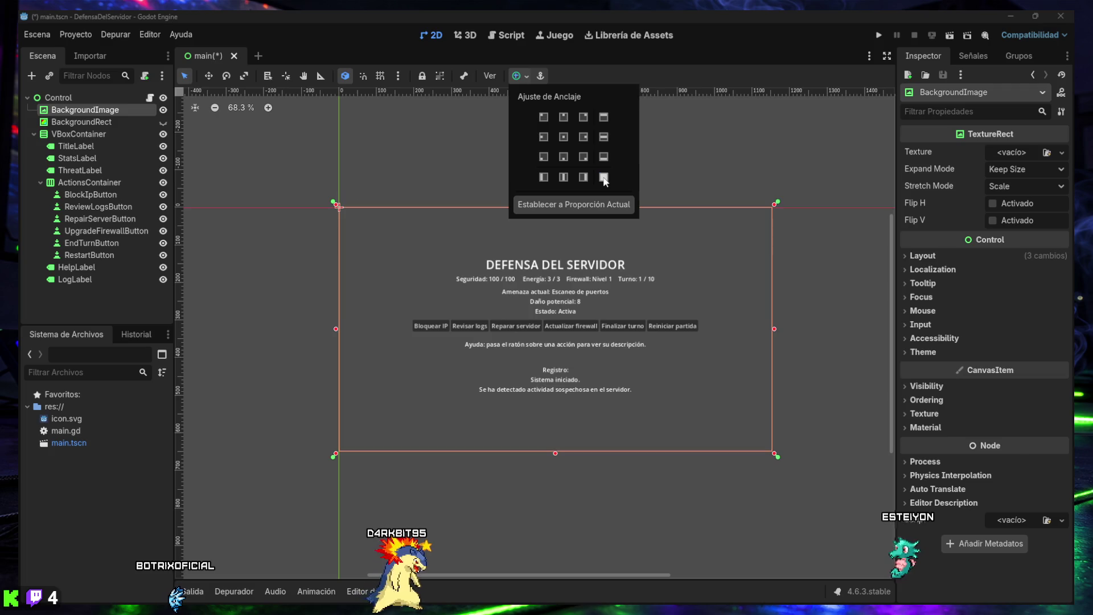
{"action": "left_click", "coordinate": [520, 78]}
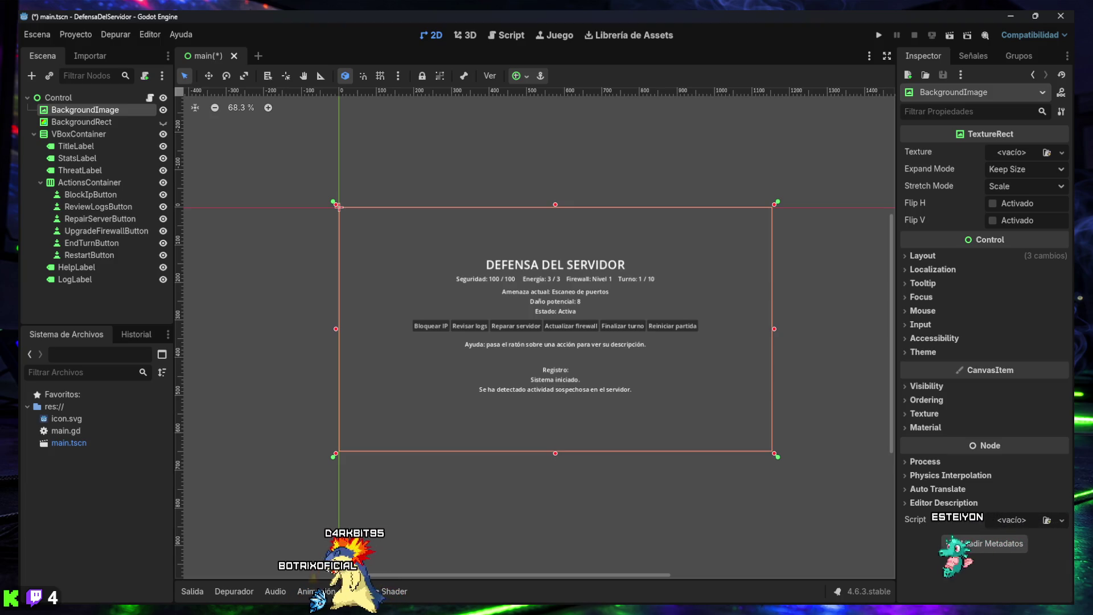
{"action": "left_click", "coordinate": [72, 123]}
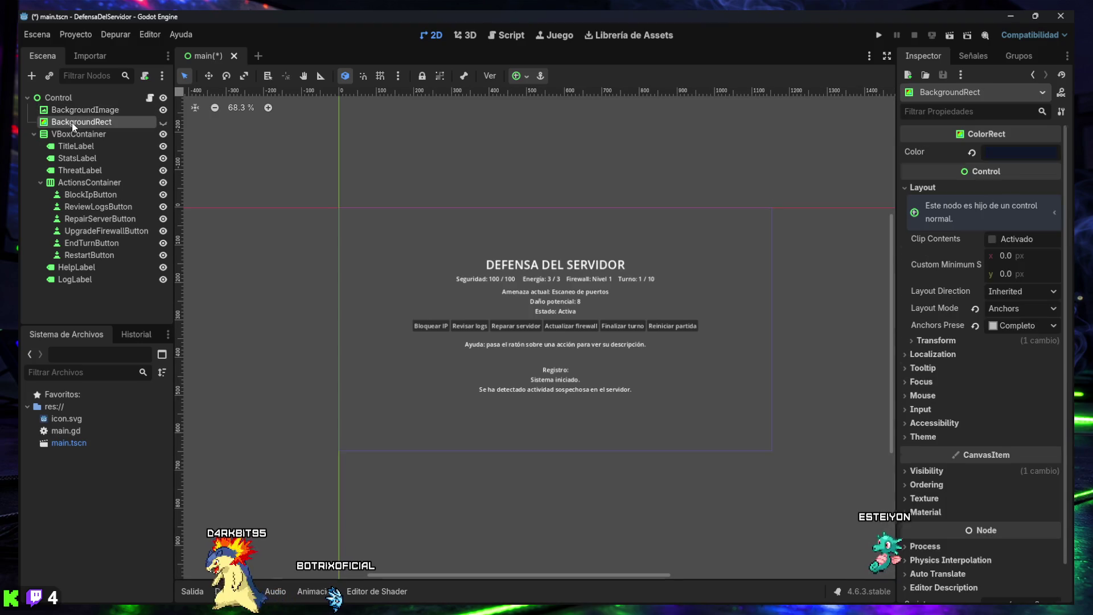